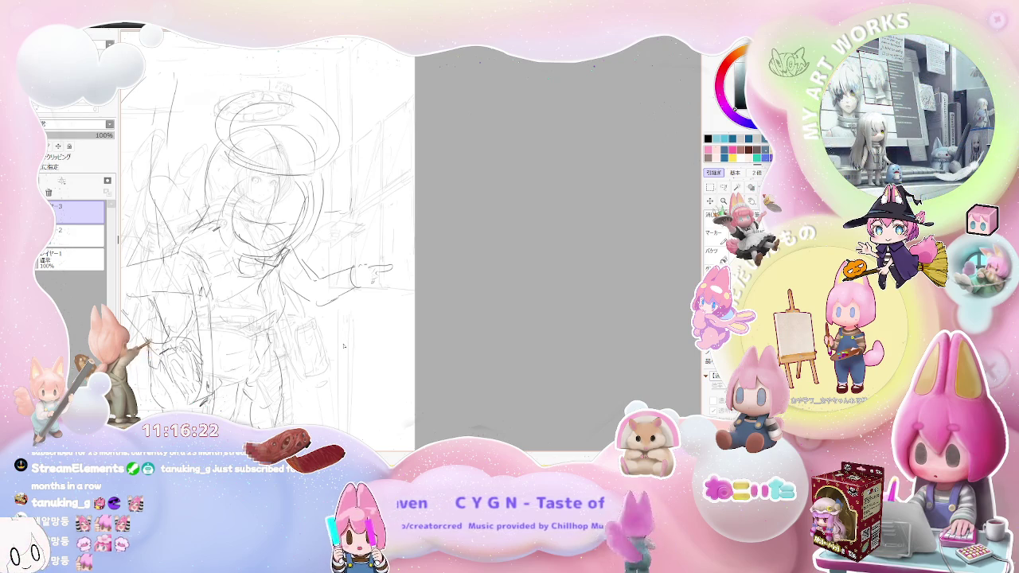
Zoom out to see the whole angel sketch with its halo and wings
scroll(381, 274, down, 2)
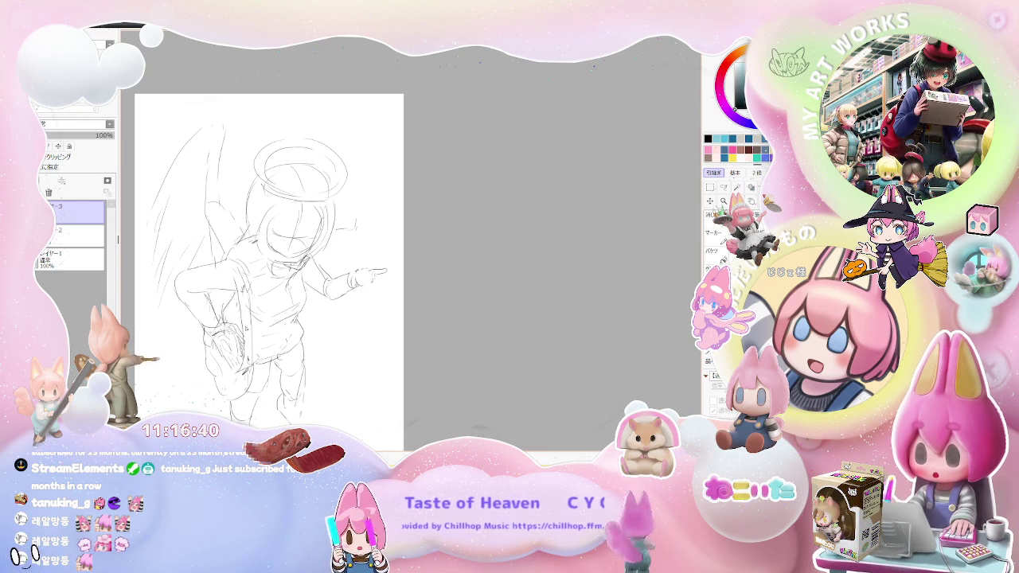
scroll(319, 343, down, 1)
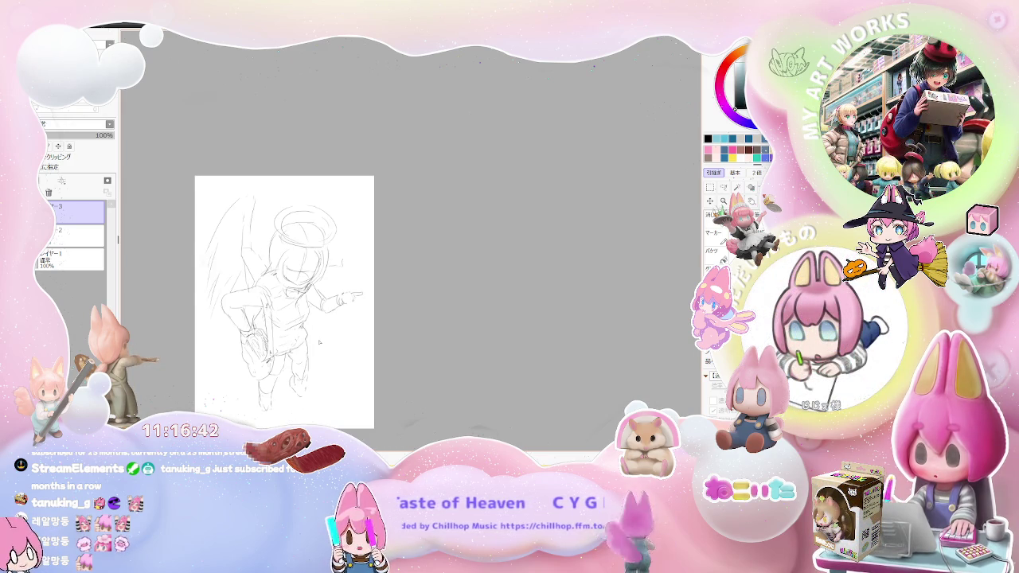
scroll(319, 342, up, 1)
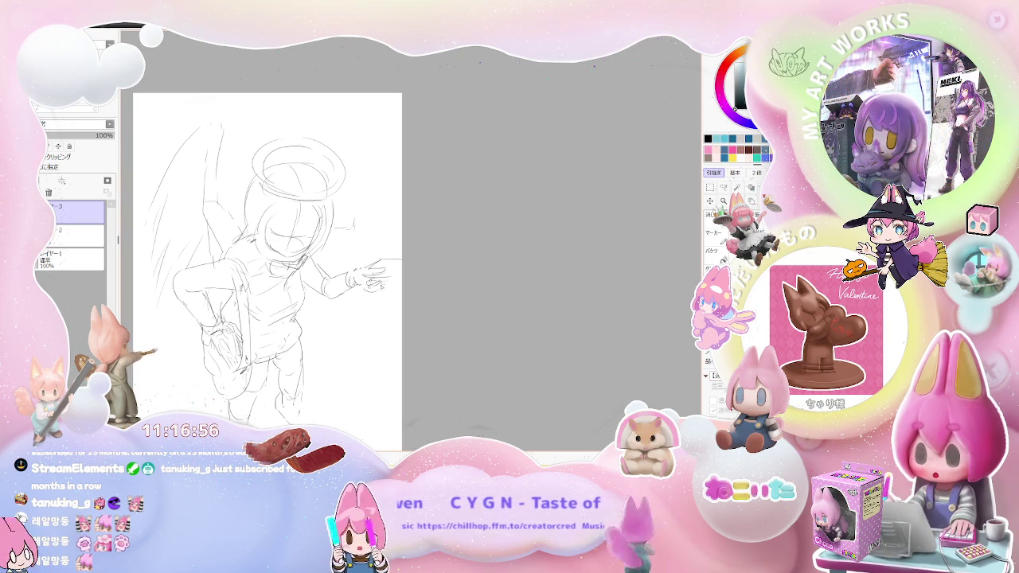
scroll(404, 294, down, 1)
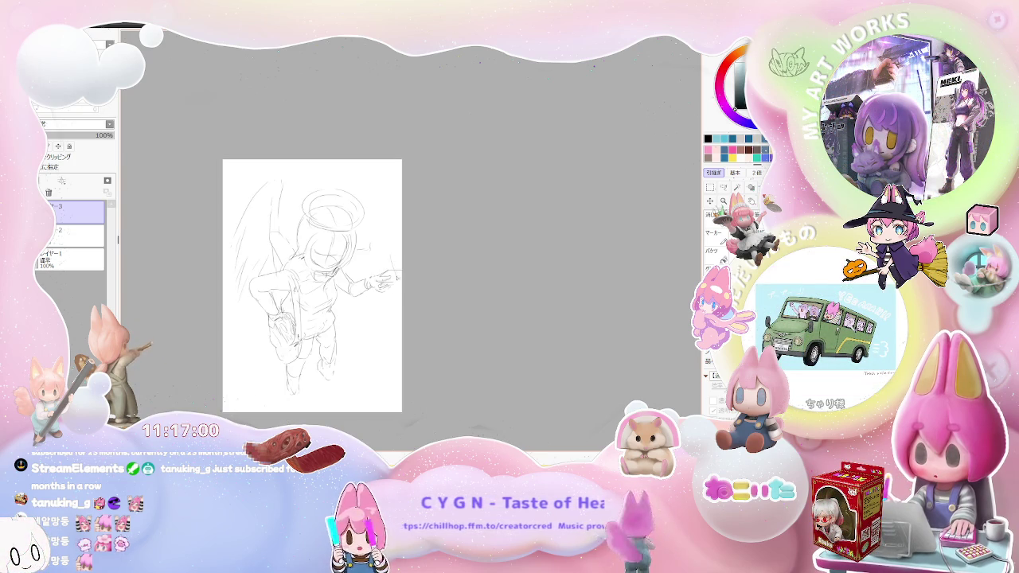
Refine the outstretched pointing hand and draw two vertical doorway lines on the right
drag(390, 260, 395, 274)
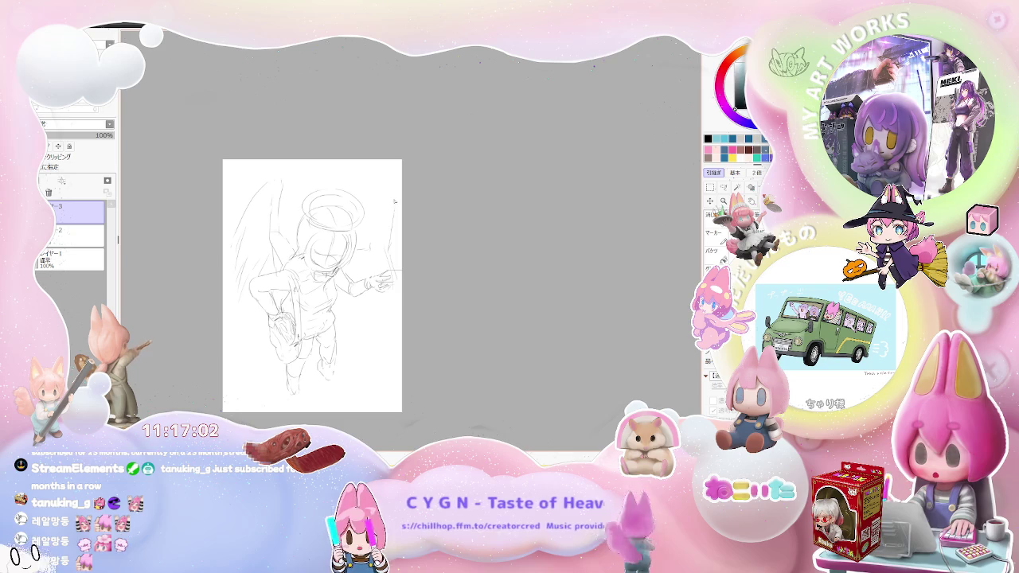
drag(389, 251, 390, 335)
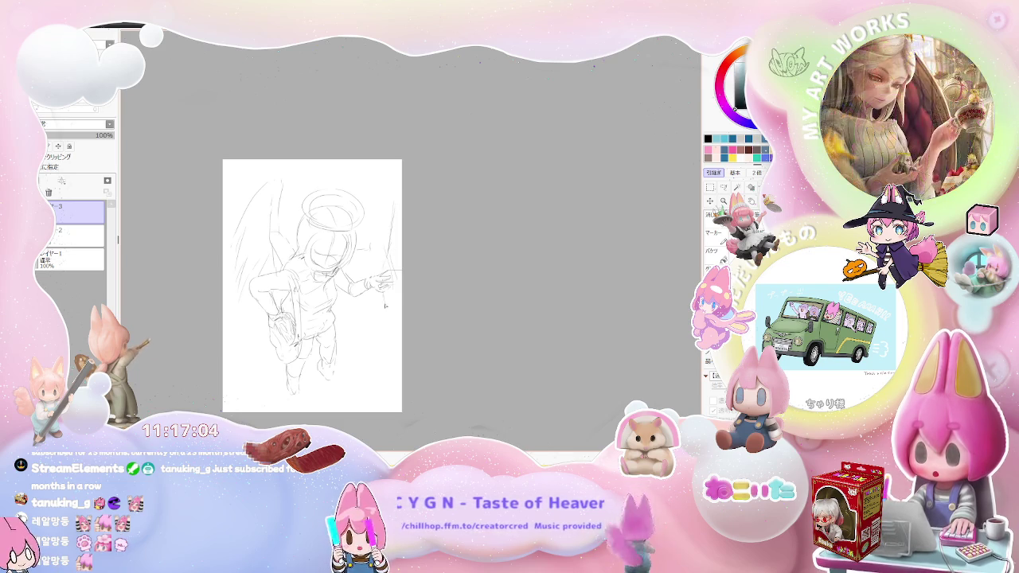
drag(392, 231, 391, 358)
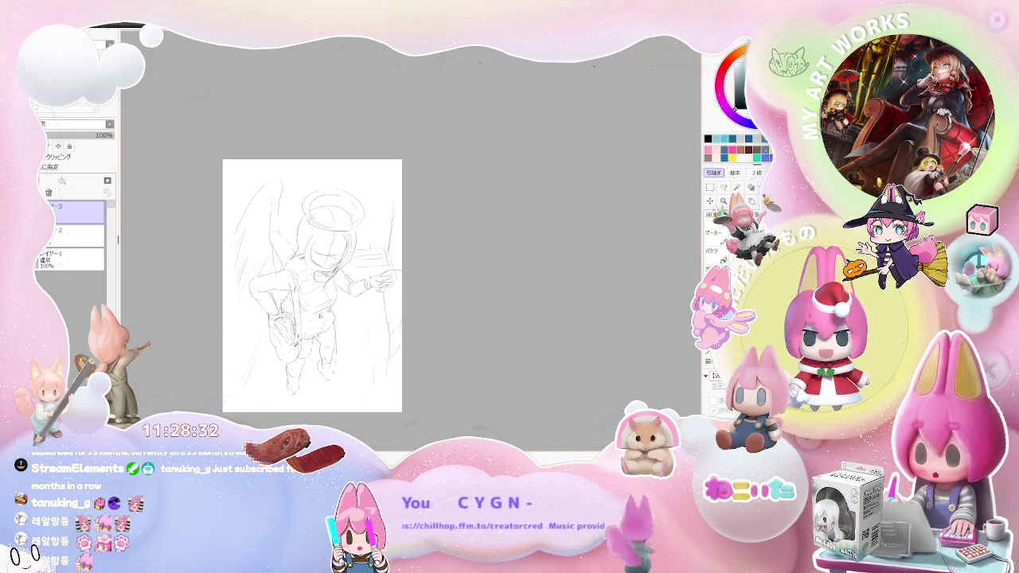
Zoom in and draw a small round button on the jacket's chest
scroll(323, 290, up, 2)
scroll(323, 289, up, 2)
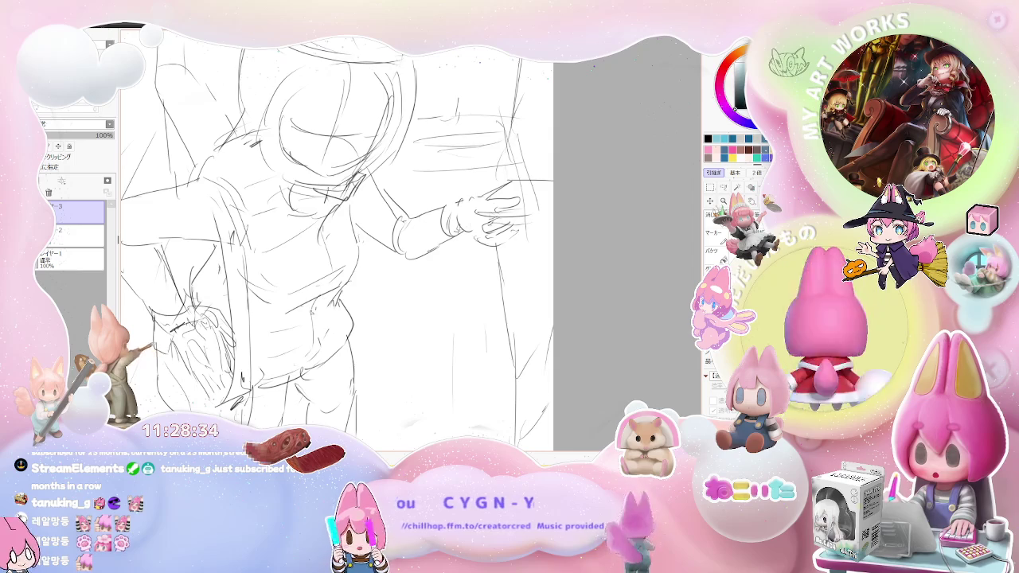
scroll(322, 323, down, 1)
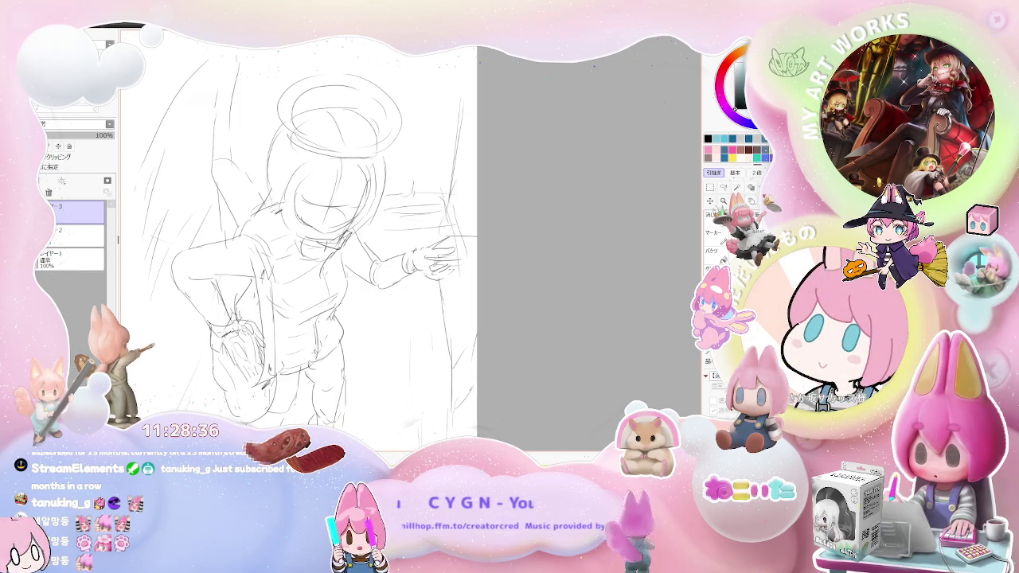
drag(321, 265, 327, 277)
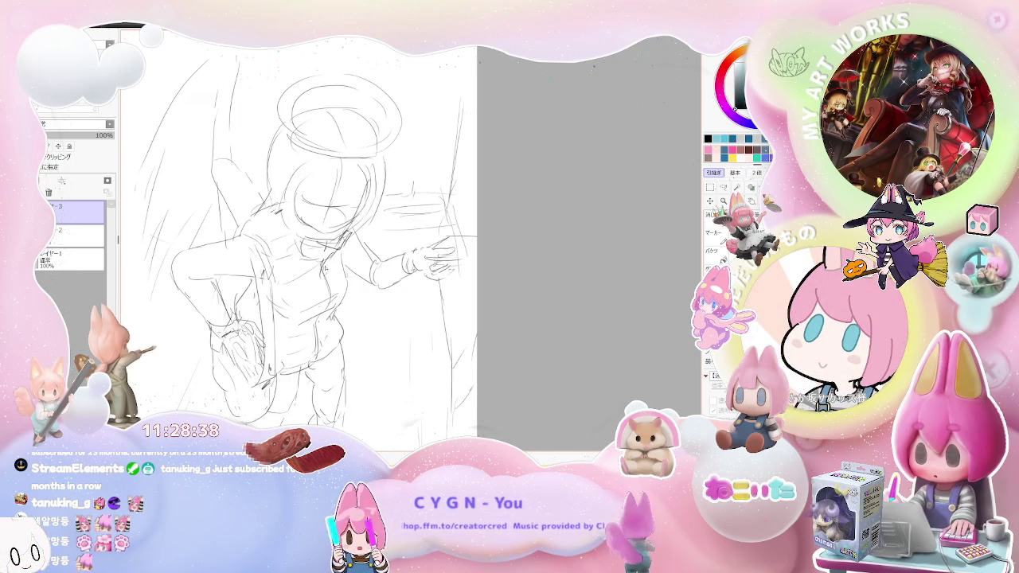
Tilt the page view counter-clockwise to inspect the drawing, then straighten it upright
scroll(343, 263, down, 1)
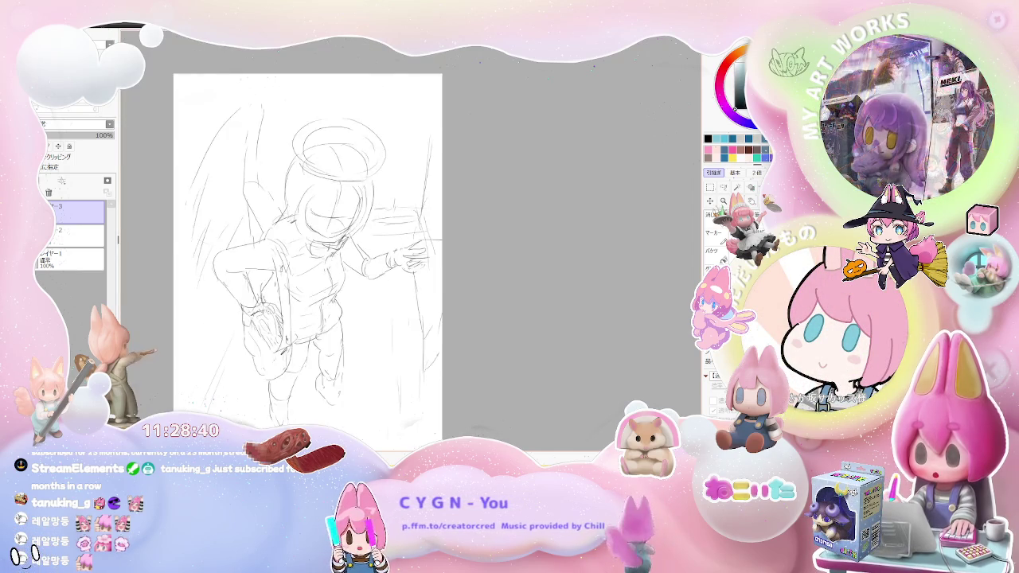
scroll(342, 263, down, 1)
scroll(247, 282, up, 1)
scroll(247, 282, up, 1)
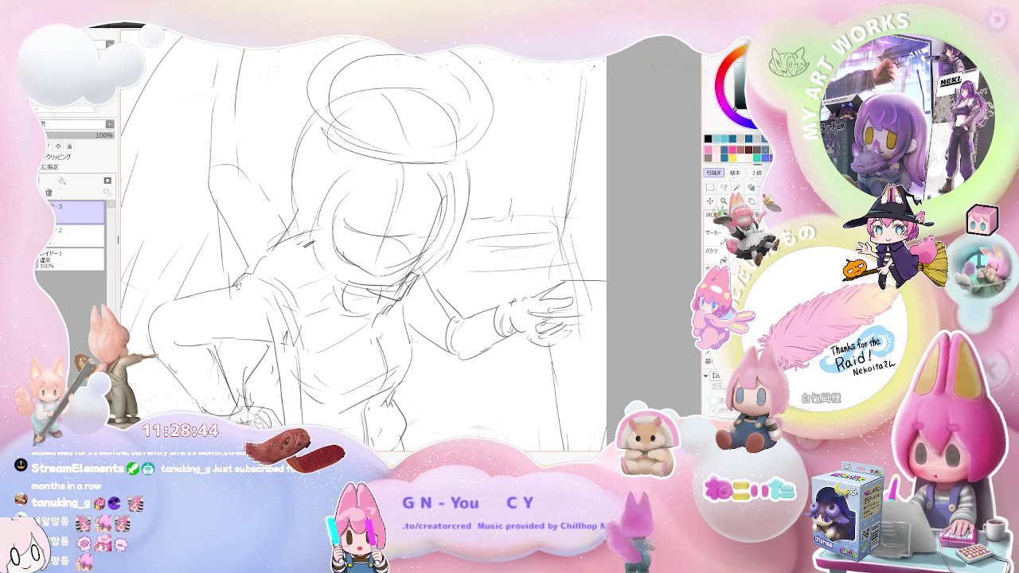
scroll(237, 286, down, 2)
scroll(316, 291, up, 1)
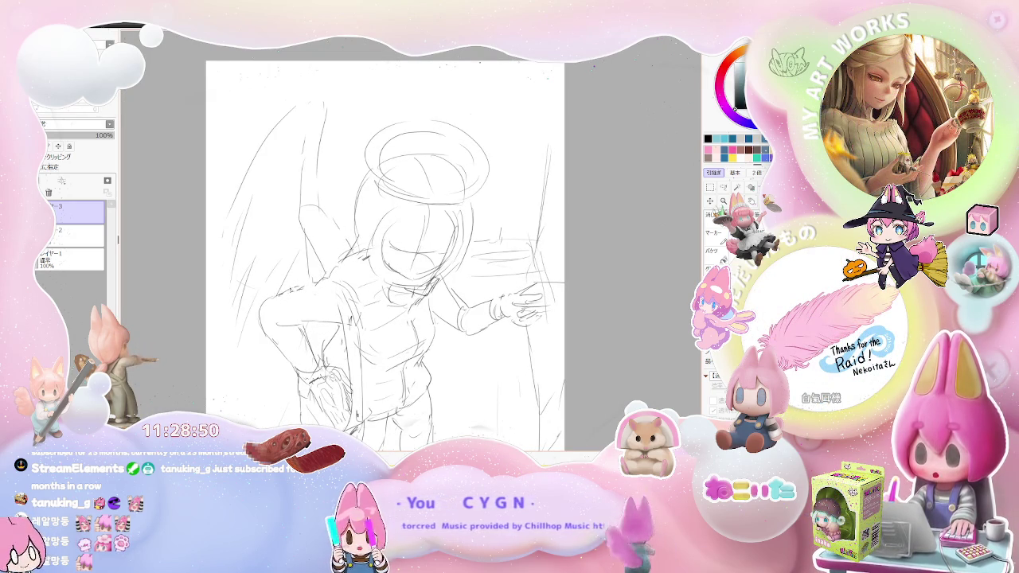
scroll(359, 263, down, 1)
scroll(358, 263, up, 1)
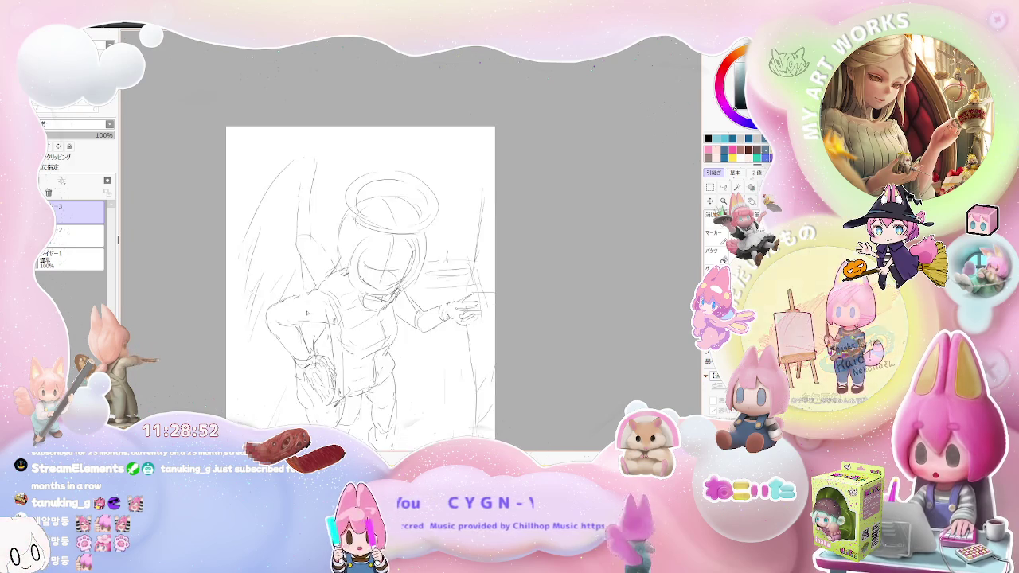
scroll(407, 317, down, 2)
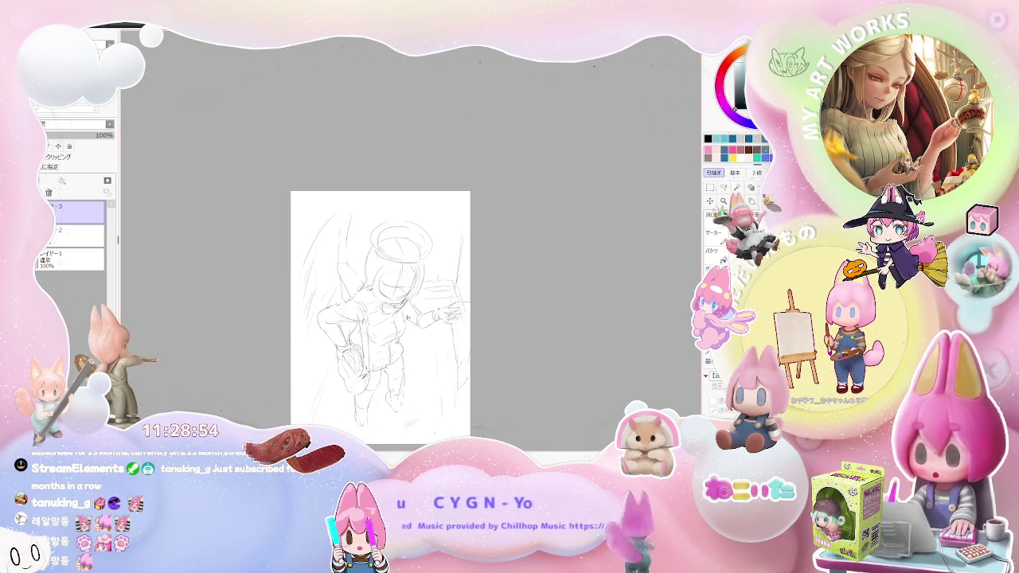
drag(389, 318, 421, 316)
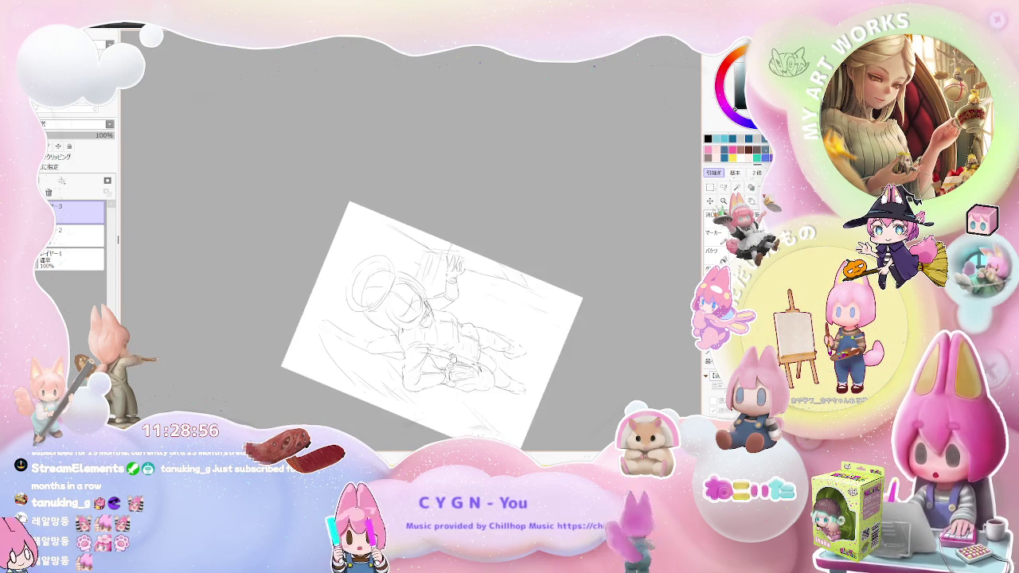
scroll(421, 317, up, 2)
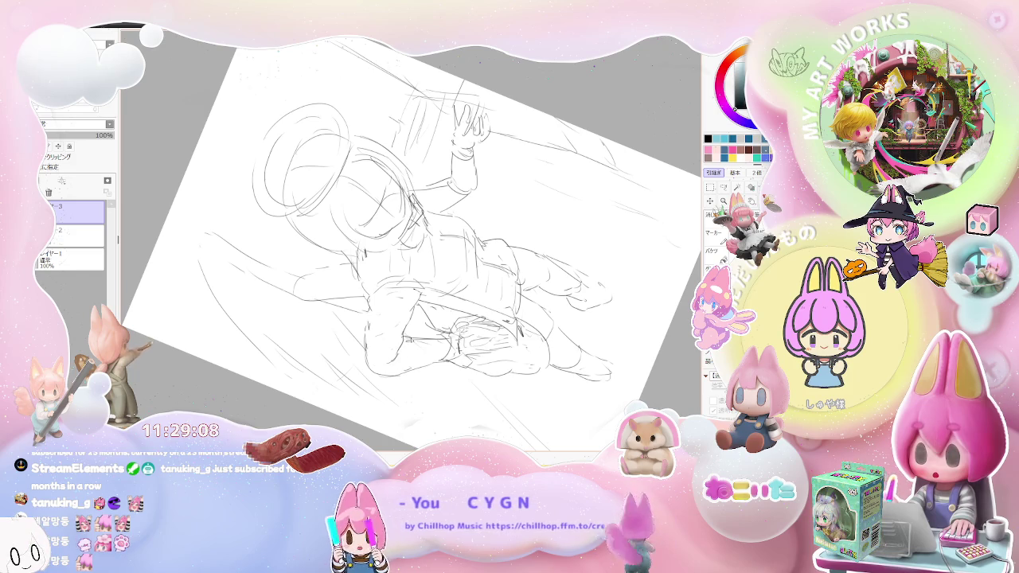
scroll(439, 360, down, 1)
scroll(439, 359, down, 2)
key(Home)
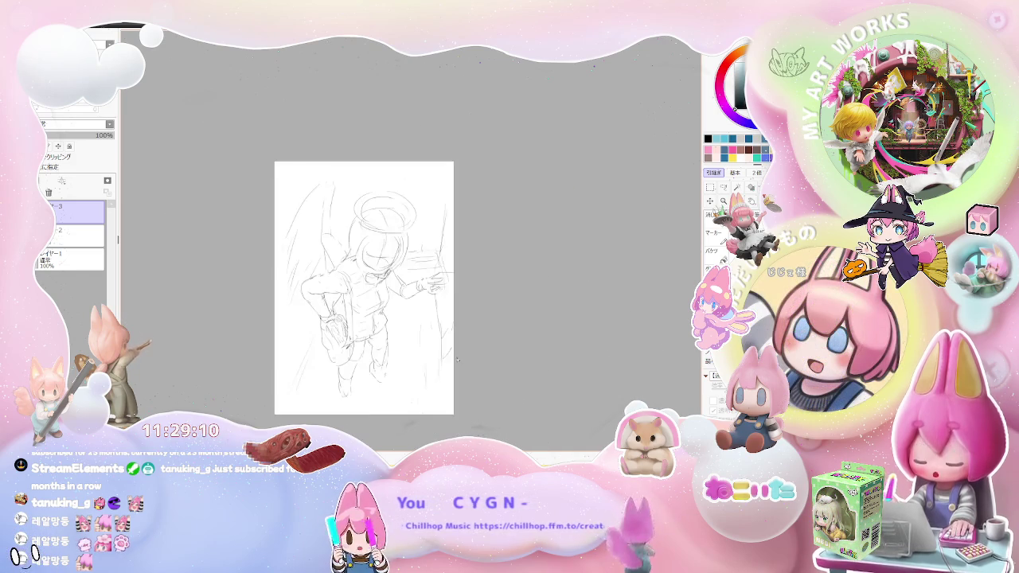
Shift the page back into view, zoom in on the torso, and mirror the view
drag(335, 375, 428, 374)
scroll(425, 372, up, 1)
scroll(425, 372, up, 1)
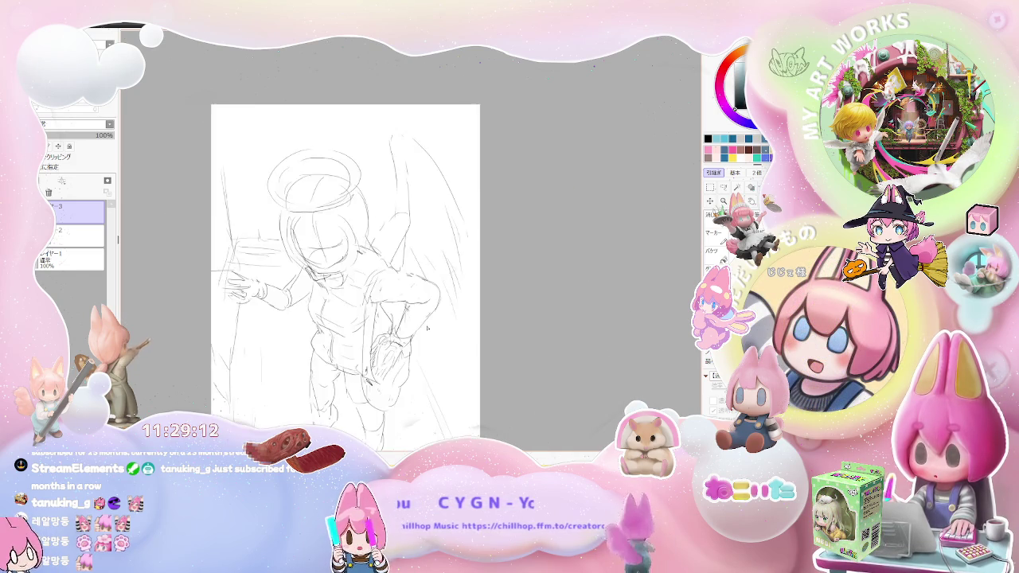
scroll(404, 306, up, 1)
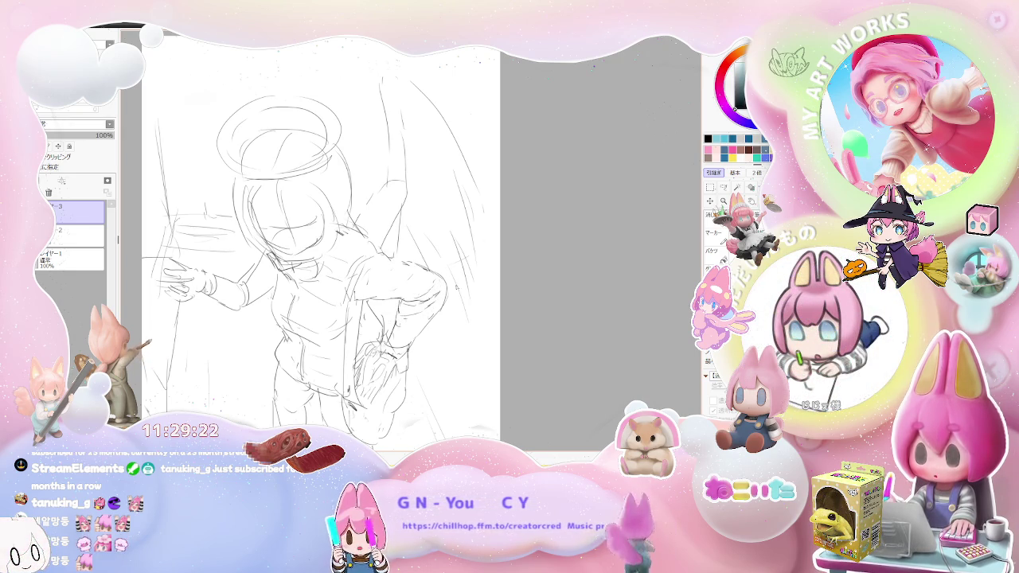
scroll(353, 271, down, 1)
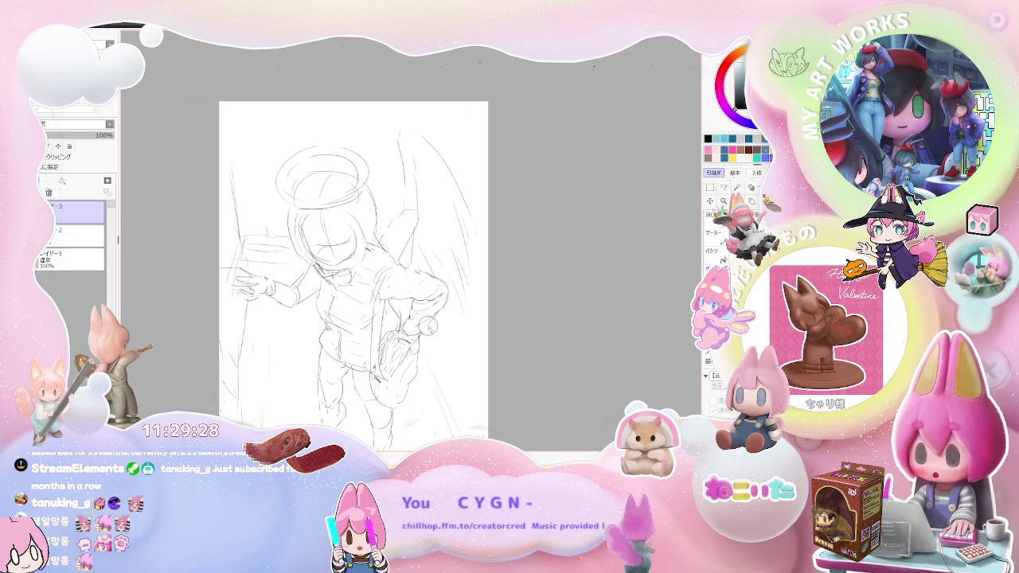
scroll(436, 314, up, 2)
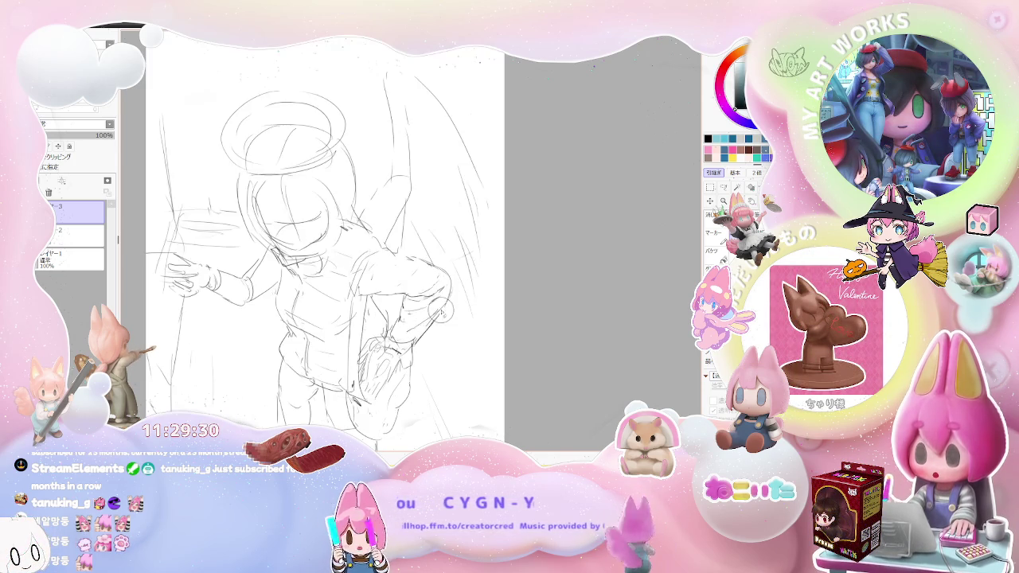
scroll(446, 303, down, 2)
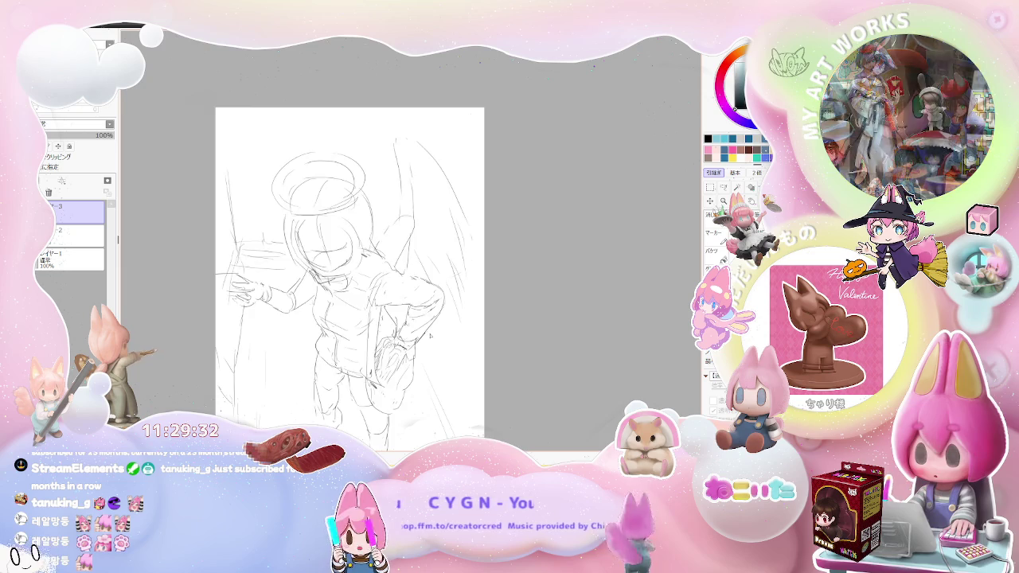
key(h)
scroll(467, 307, down, 1)
Tilt the view clockwise to work on the torso and hip lines, then reset it upright
key(End)
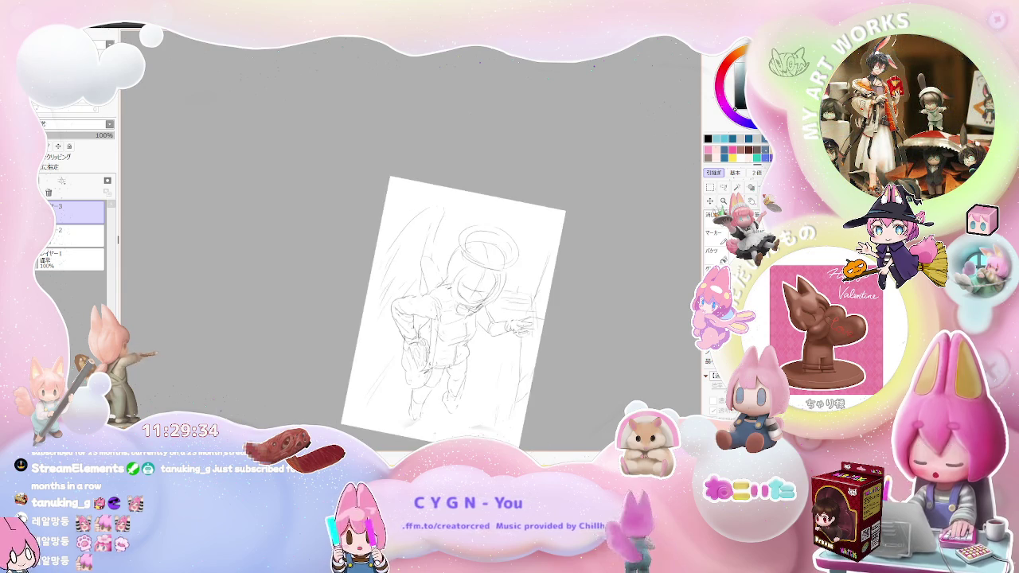
key(End)
scroll(503, 326, up, 2)
scroll(503, 327, up, 2)
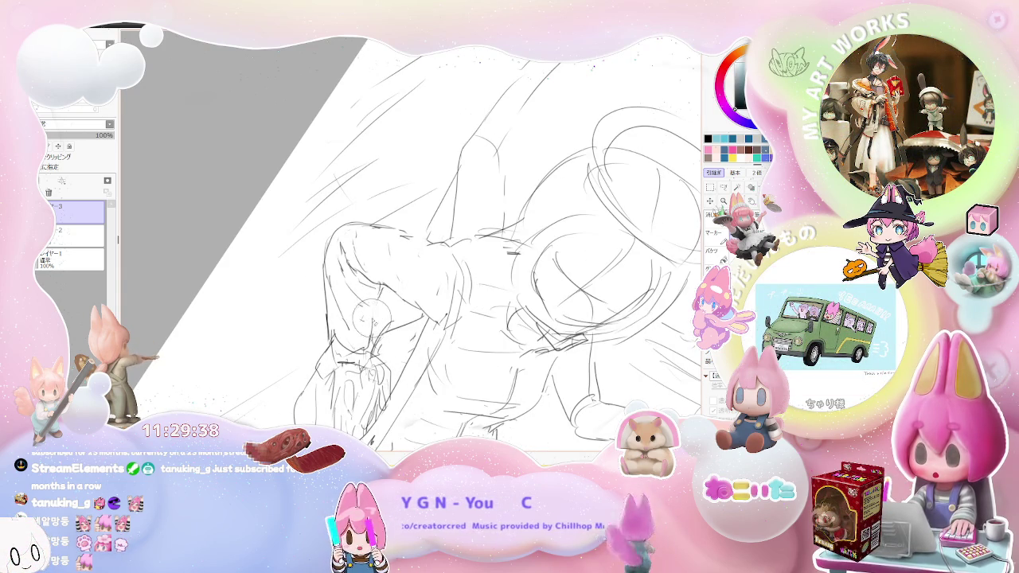
scroll(446, 263, down, 2)
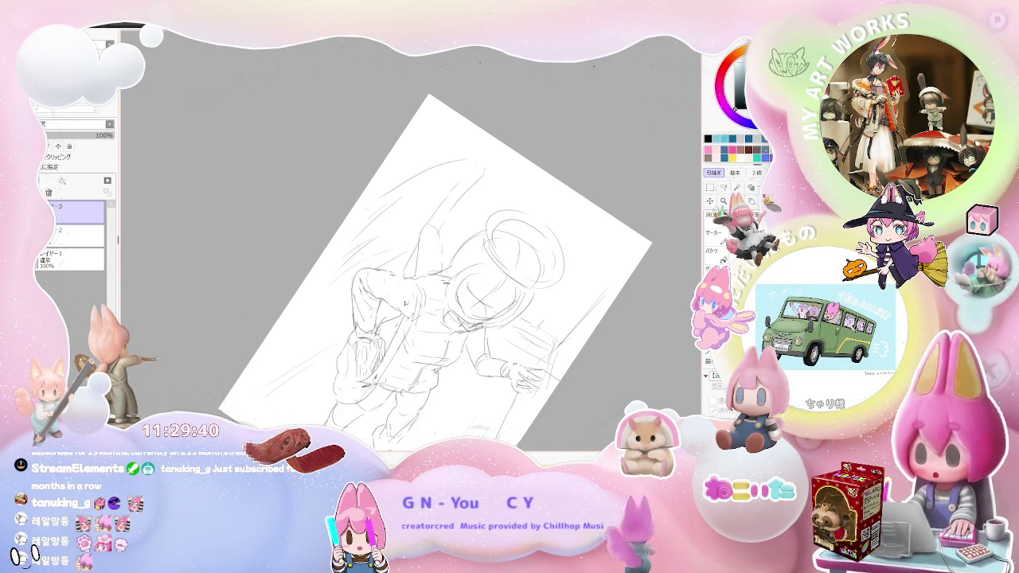
key(Delete)
key(Delete)
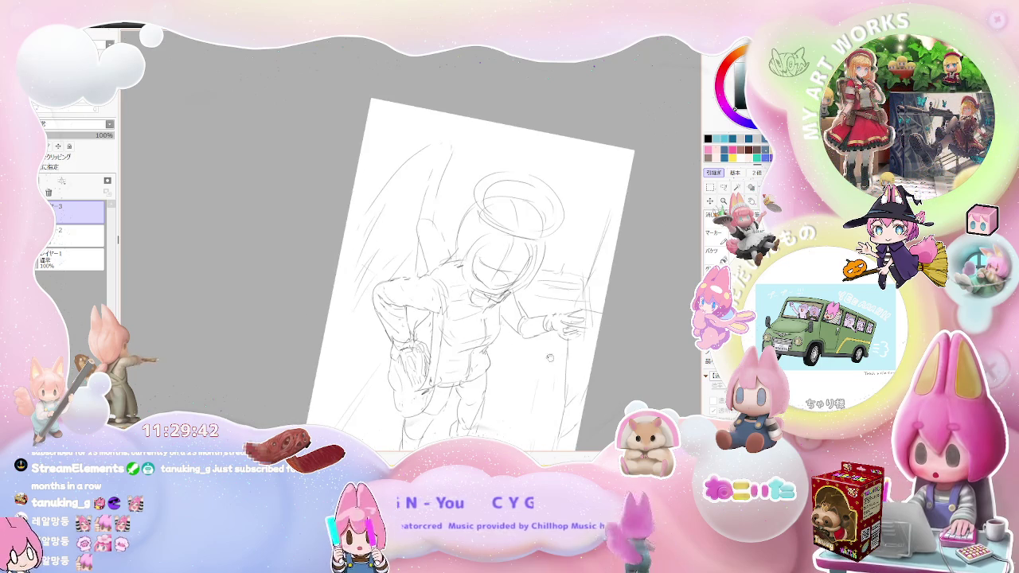
key(Delete)
key(Delete)
scroll(490, 386, down, 1)
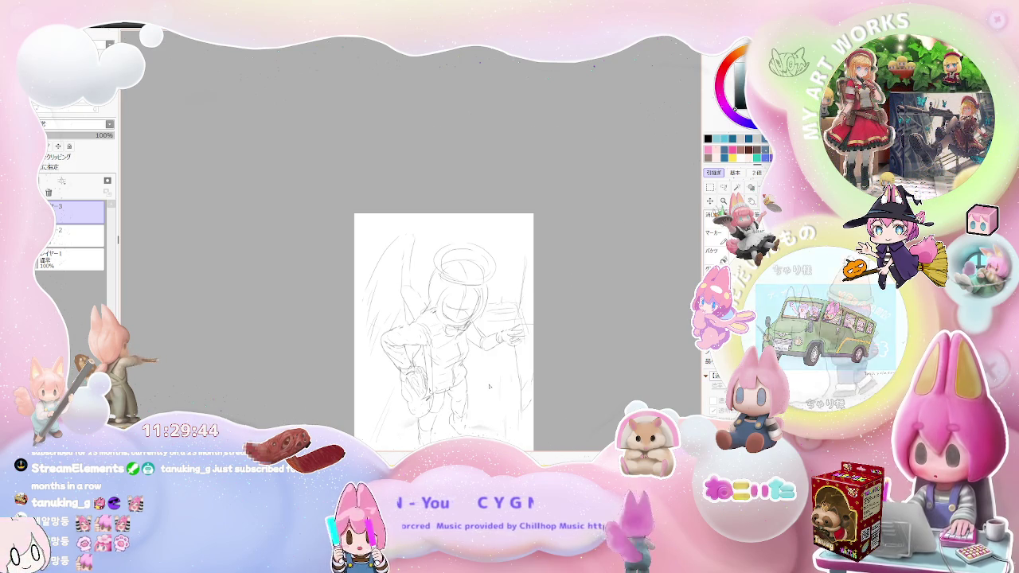
key(End)
scroll(489, 386, up, 1)
scroll(490, 386, up, 1)
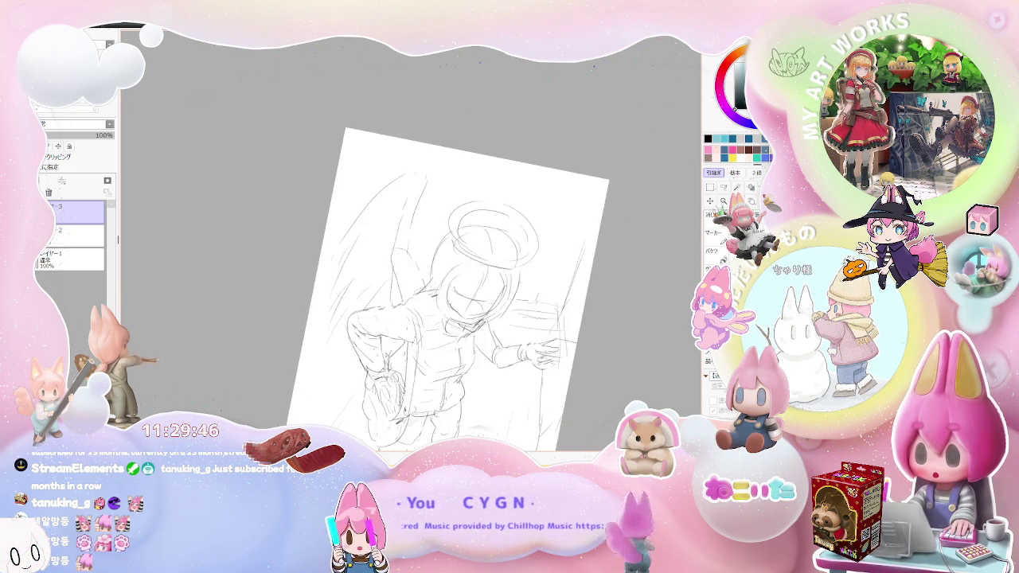
scroll(489, 387, up, 1)
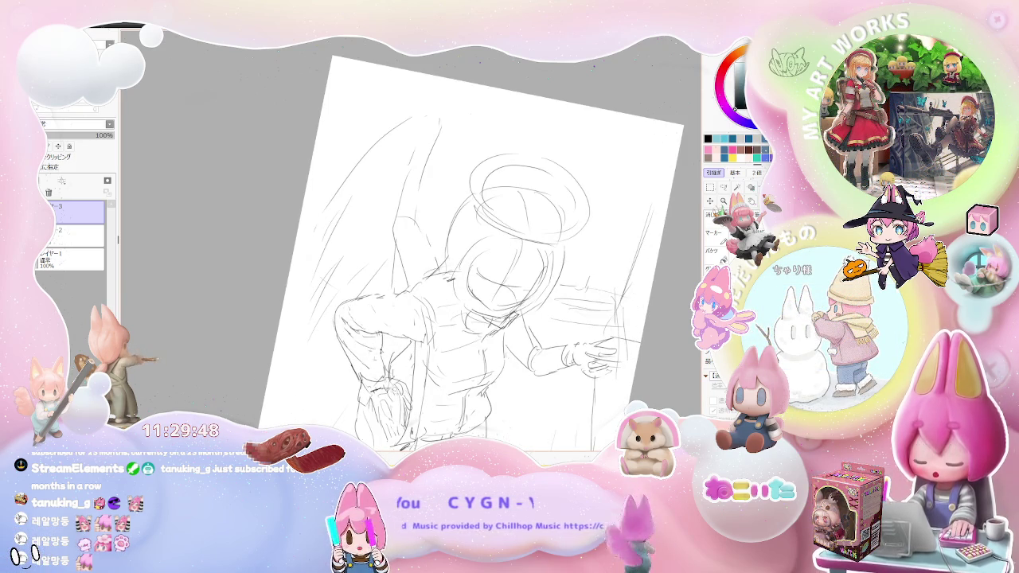
scroll(467, 336, down, 1)
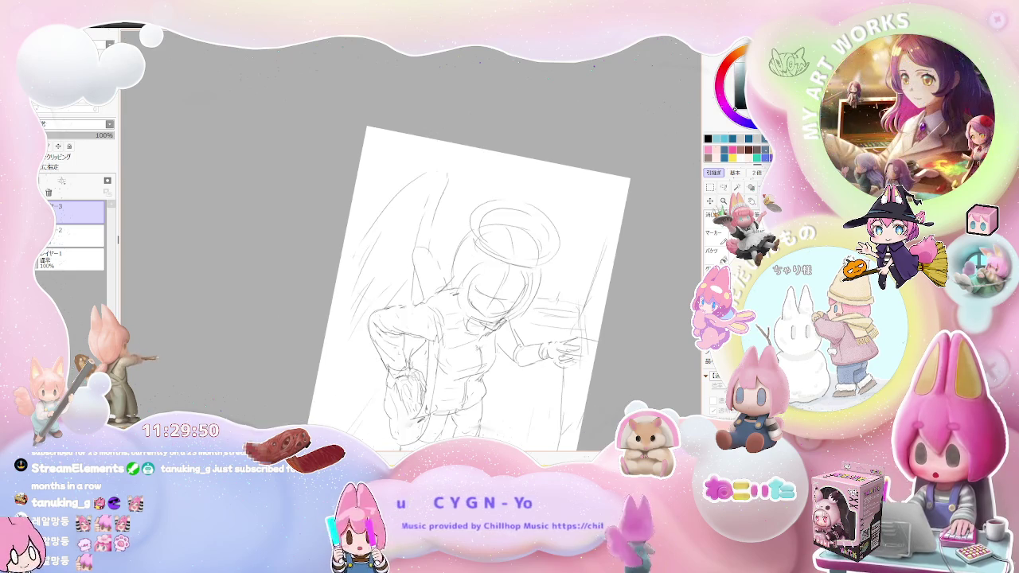
key(Home)
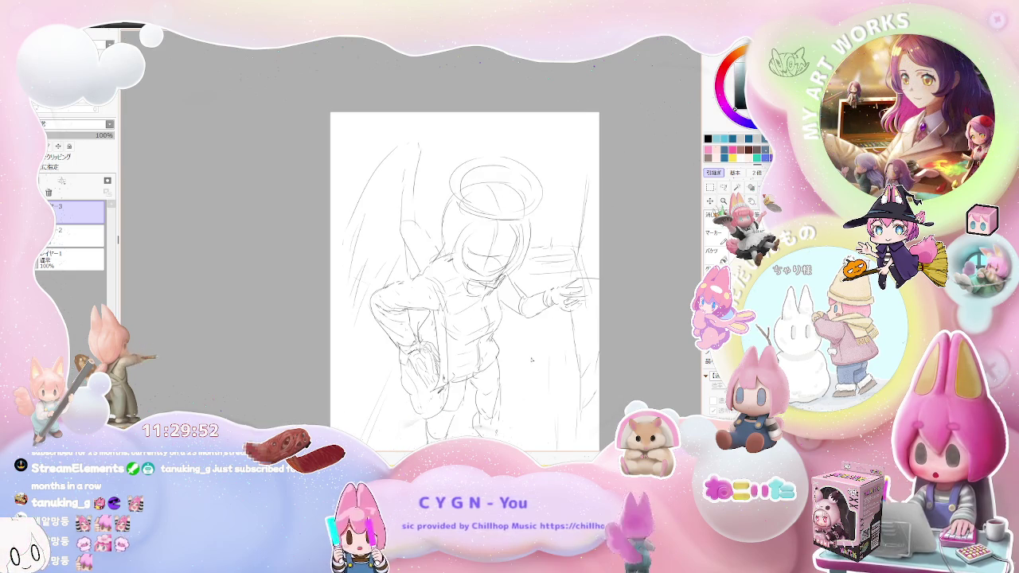
Zoom out with Ctrl+minus to review the whole drawing
scroll(531, 360, up, 2)
scroll(532, 360, up, 2)
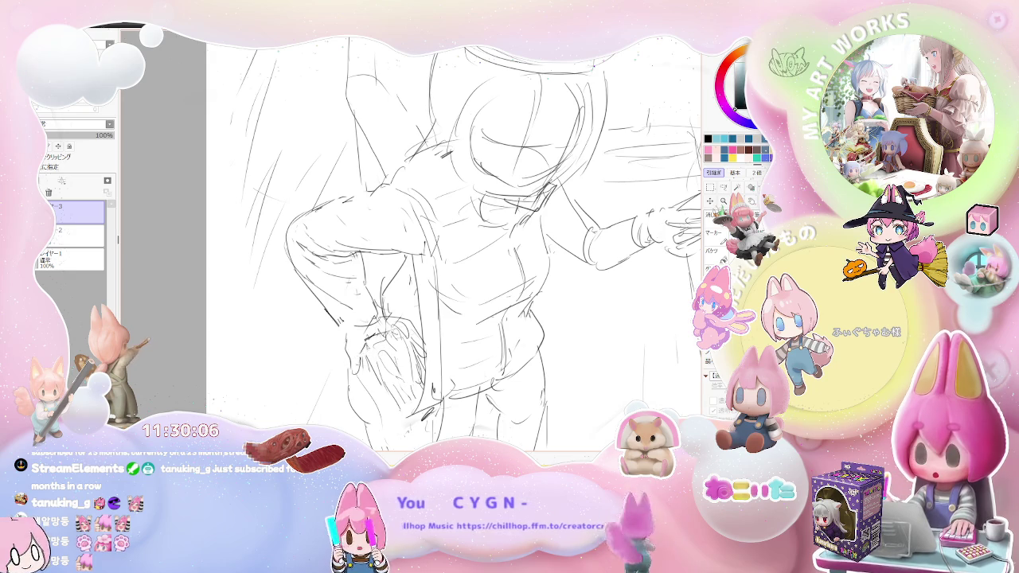
key(ctrl+minus)
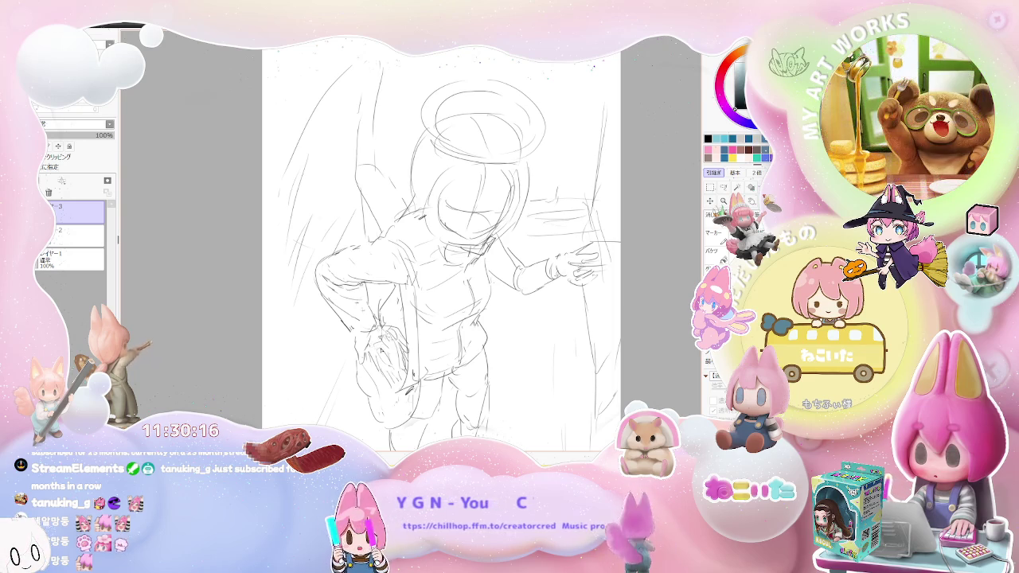
scroll(422, 263, up, 3)
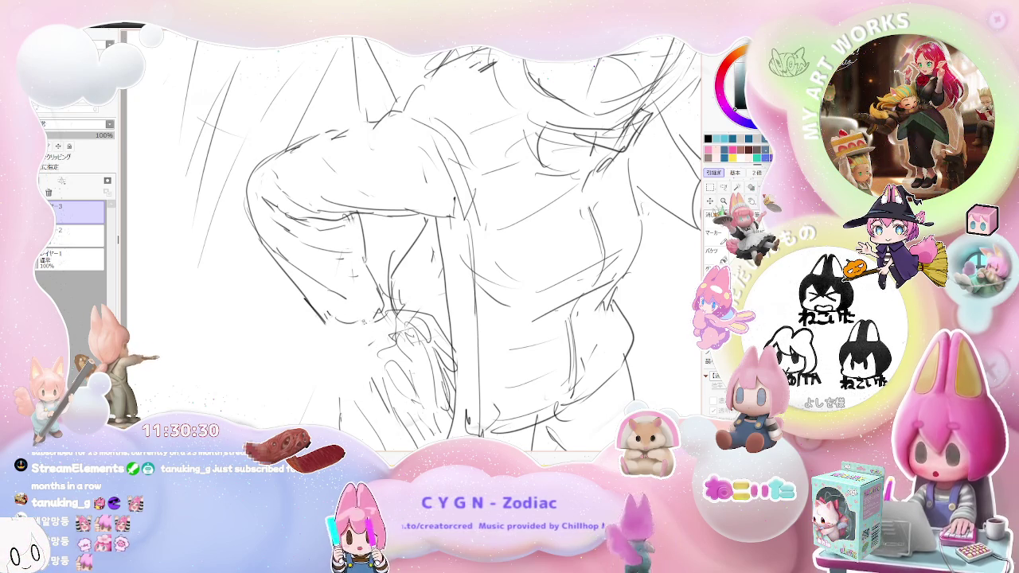
scroll(414, 239, down, 2)
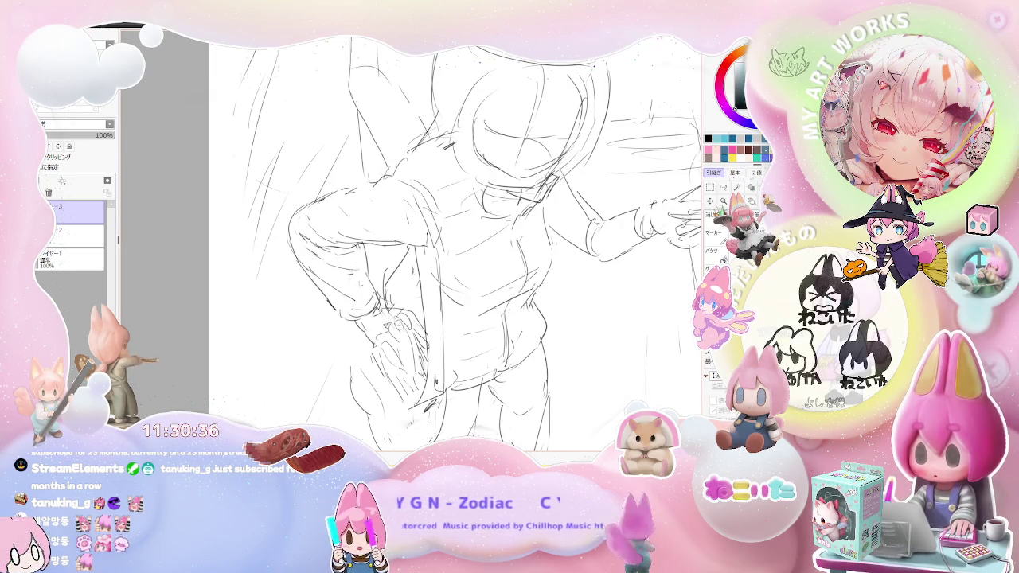
scroll(392, 334, down, 2)
Mirror the view, zoom into the torso and hip lines, then zoom back out to the page
key(h)
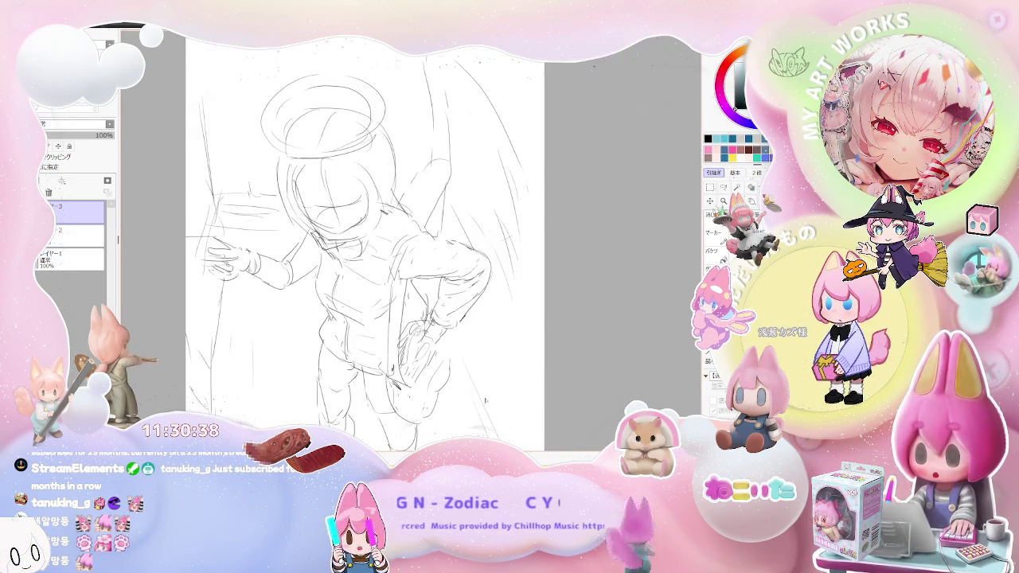
scroll(415, 322, up, 1)
scroll(416, 323, up, 1)
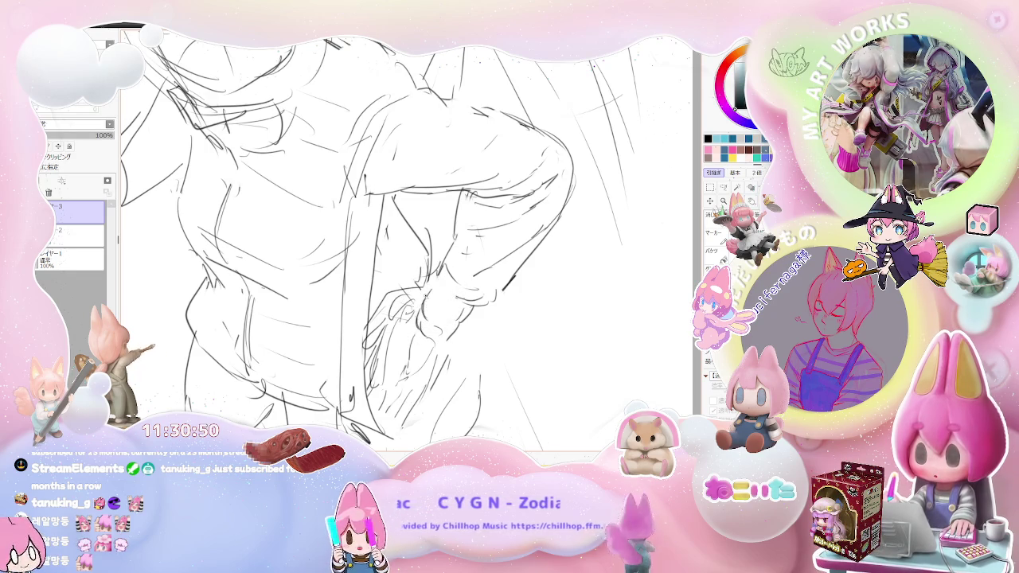
scroll(438, 275, down, 2)
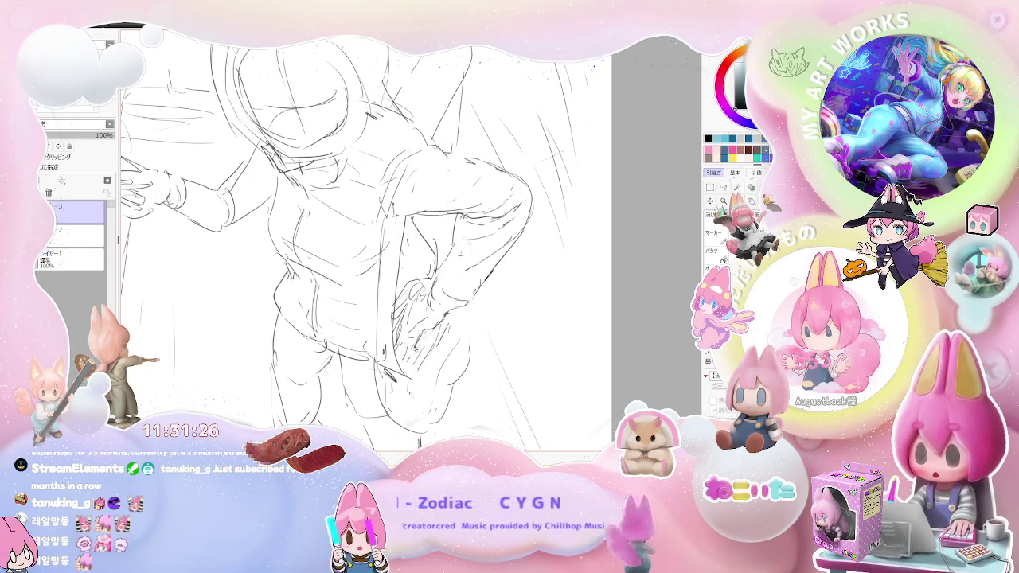
key(minus)
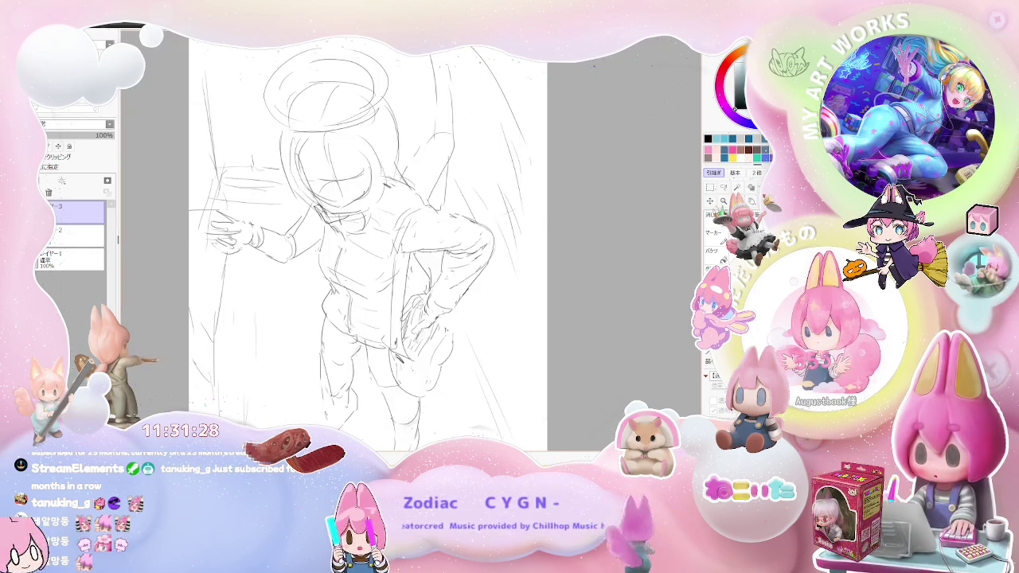
Restore the unmirrored view, tilt it, and zoom into the angel's torso
key(minus)
key(h)
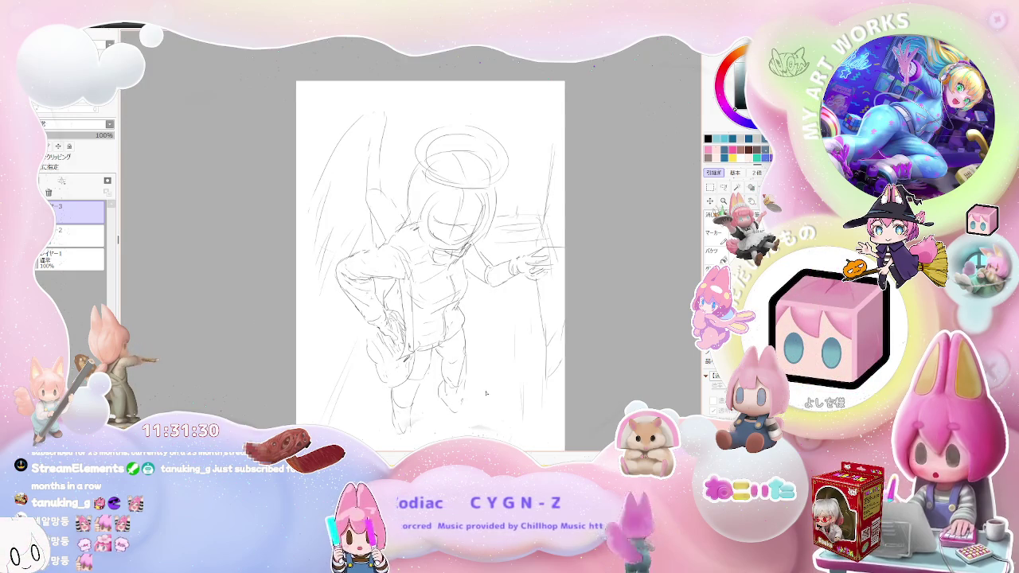
key(Delete)
key(plus)
key(plus)
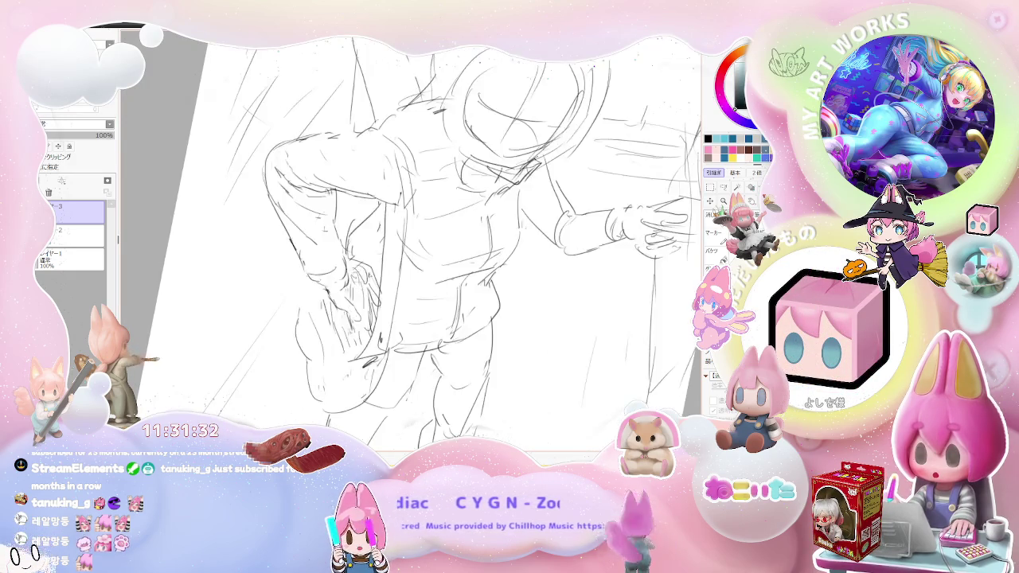
key(plus)
key(plus)
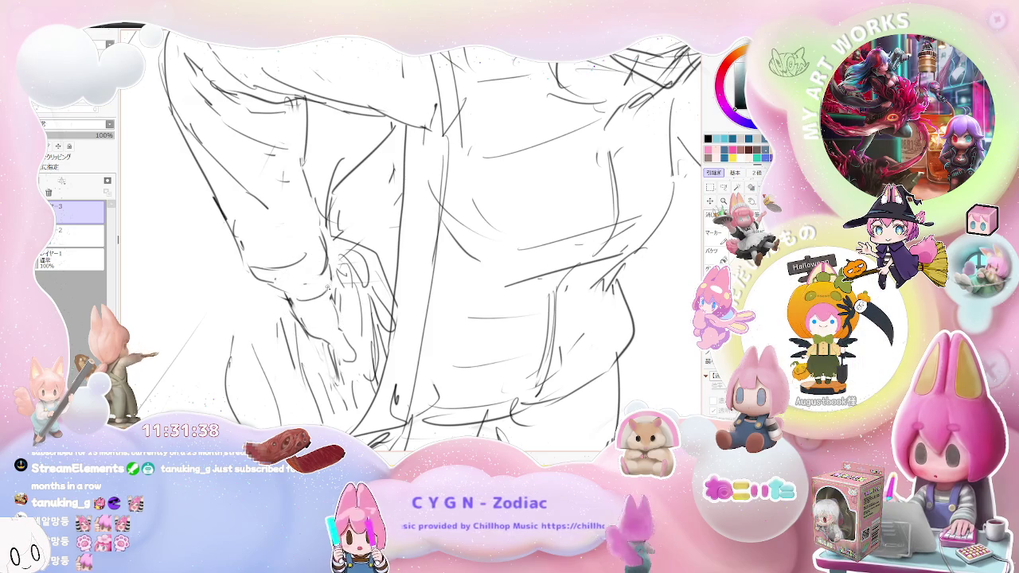
scroll(446, 239, down, 3)
key(Delete)
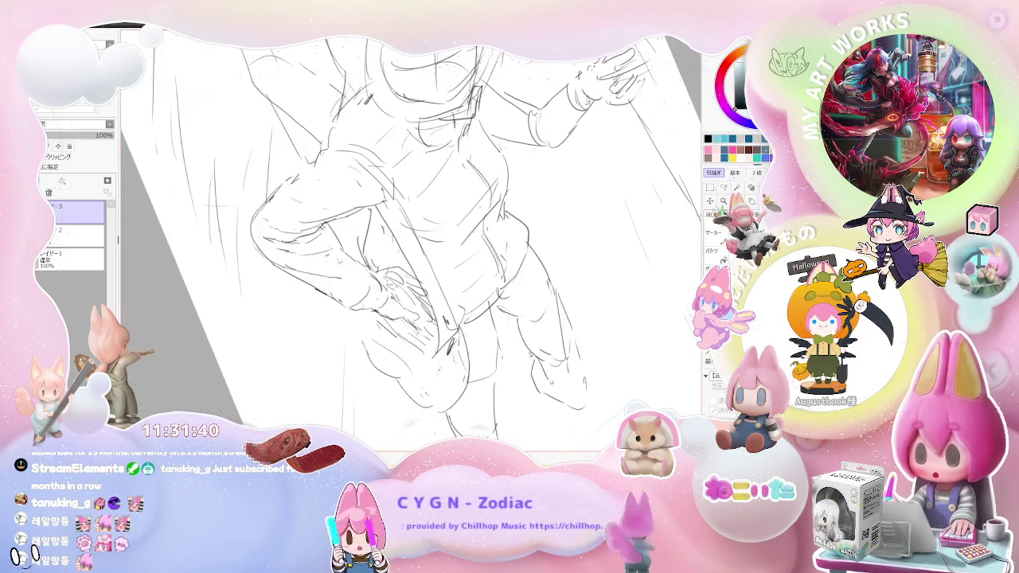
scroll(382, 319, up, 1)
scroll(382, 319, up, 1)
scroll(382, 319, up, 1)
scroll(382, 318, up, 1)
Sketch a loop by the waist hand and two short strokes on the lower torso
drag(375, 314, 418, 362)
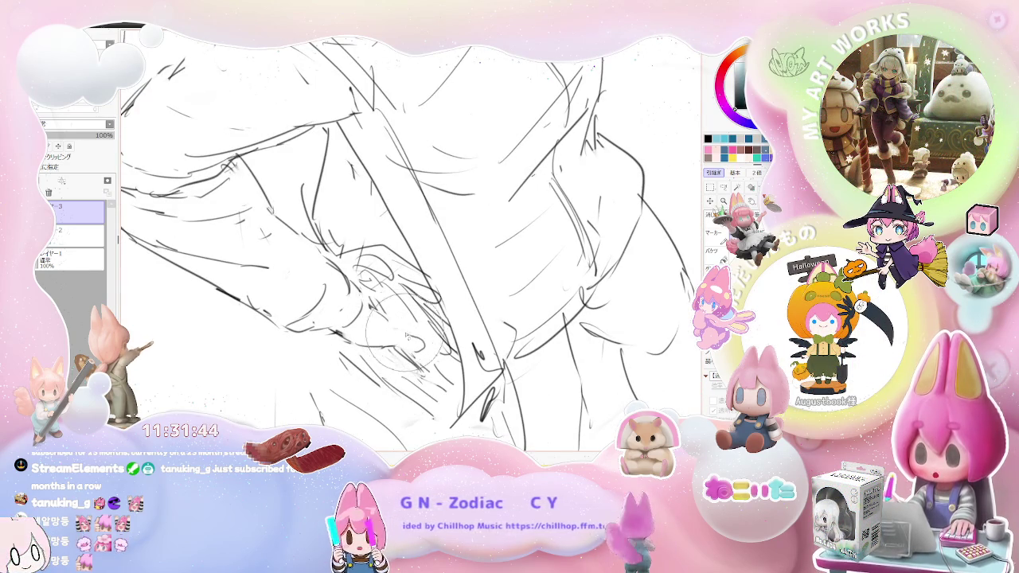
scroll(411, 245, down, 1)
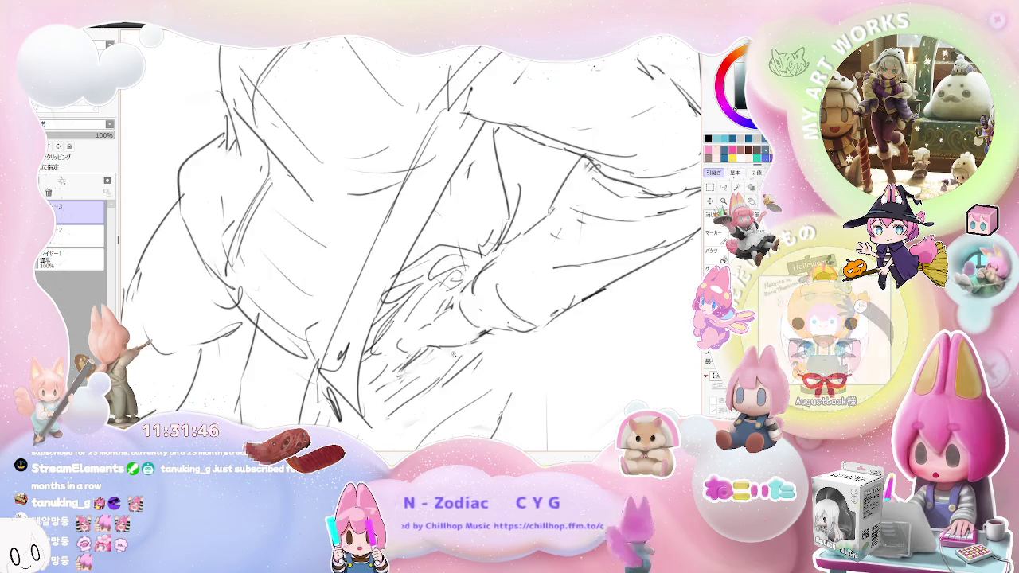
scroll(411, 244, down, 1)
scroll(411, 245, down, 1)
scroll(411, 245, up, 1)
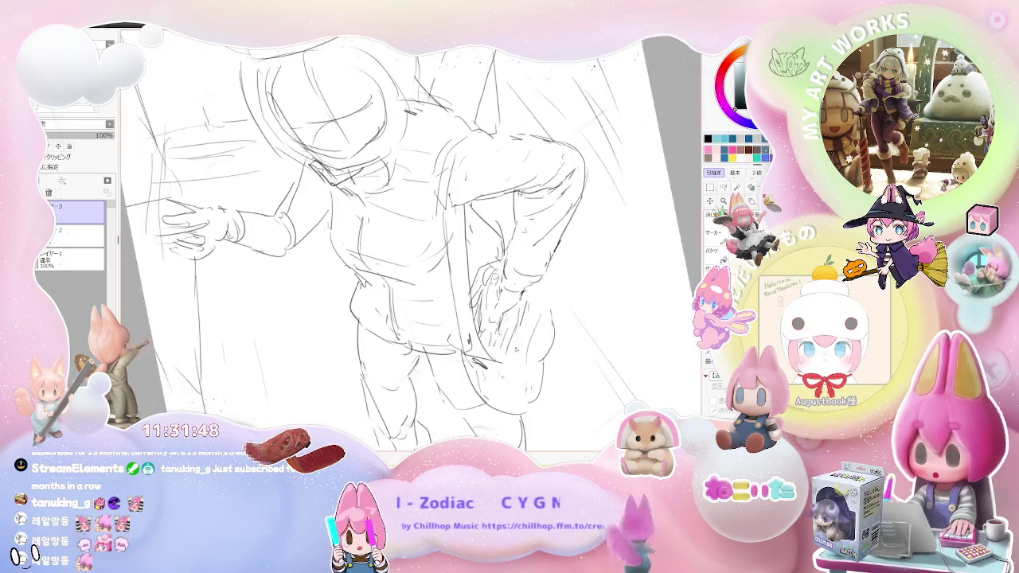
scroll(411, 245, up, 1)
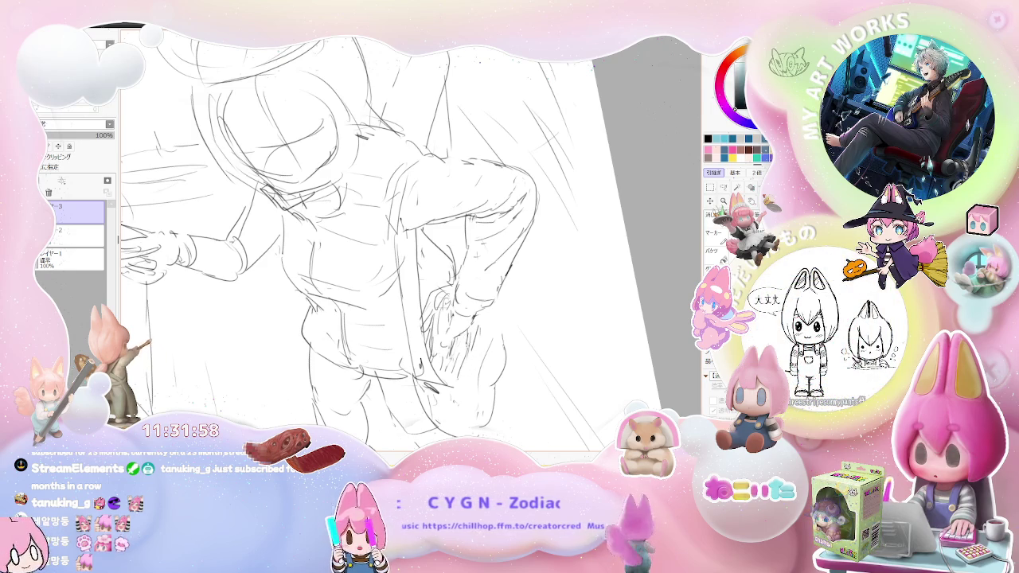
scroll(348, 245, up, 2)
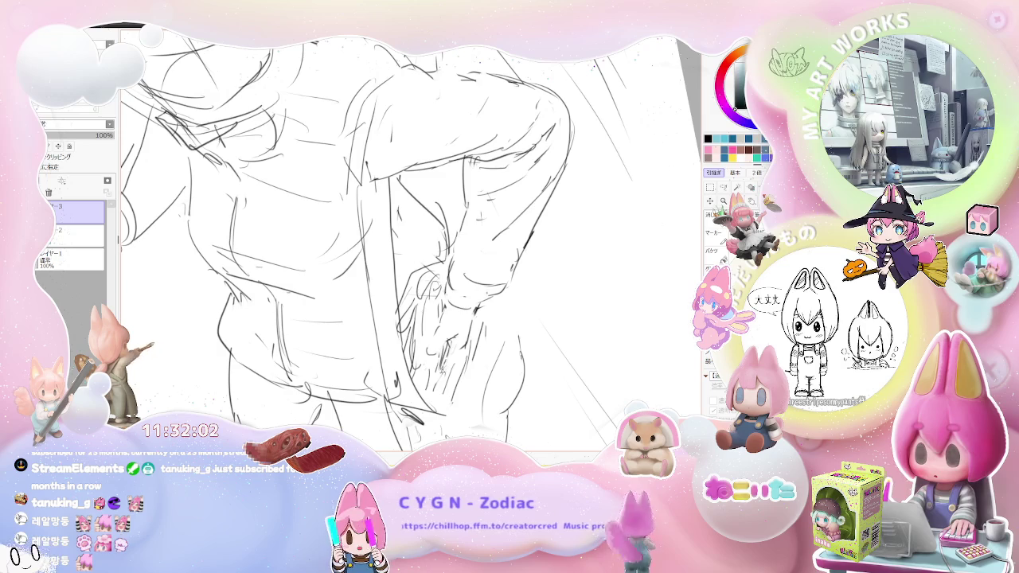
drag(428, 347, 424, 358)
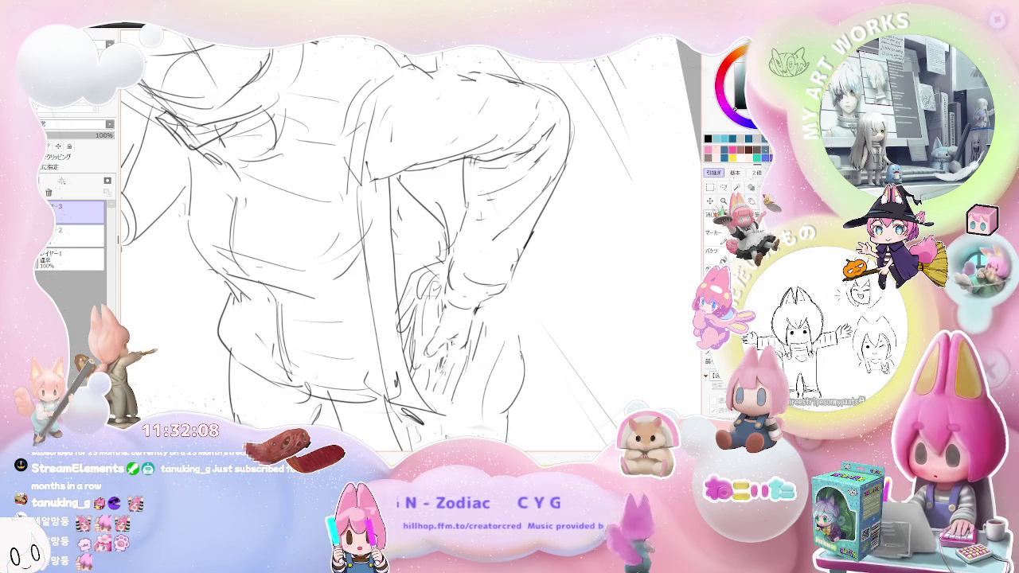
drag(446, 358, 451, 368)
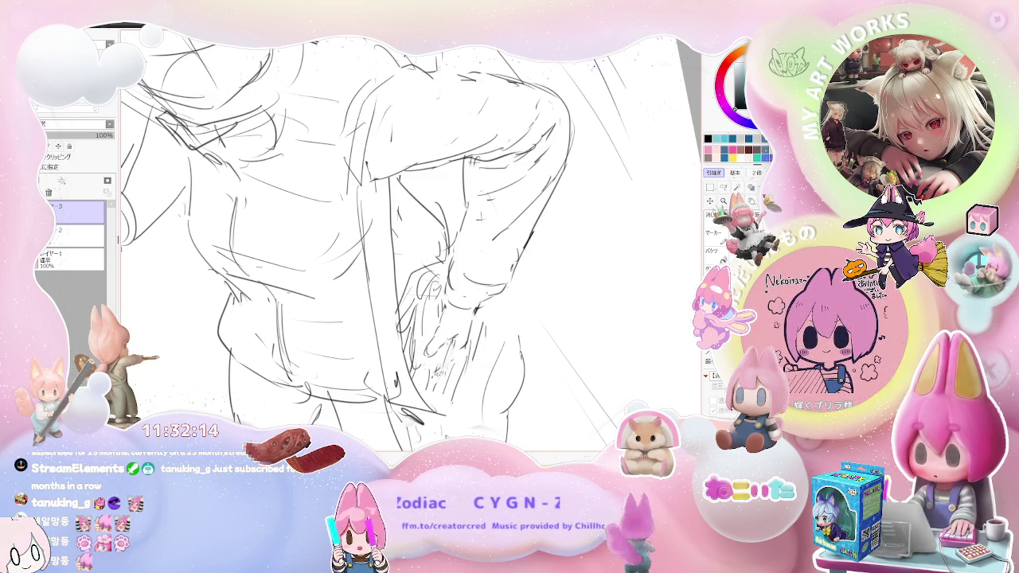
scroll(375, 239, down, 2)
scroll(374, 239, down, 2)
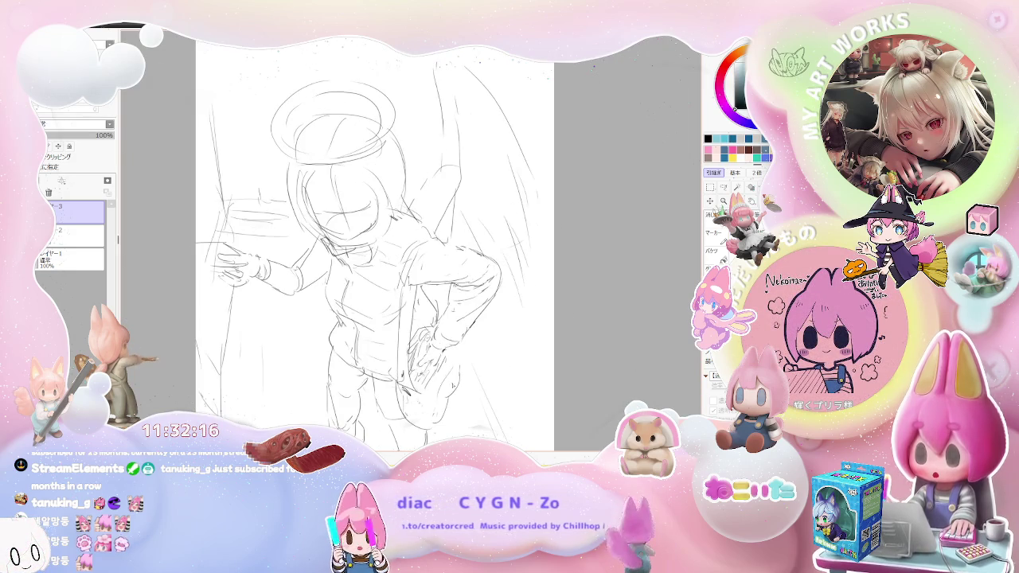
Zoom in on the hips and undo the stray stroke near the hand
scroll(398, 278, up, 2)
scroll(398, 279, up, 2)
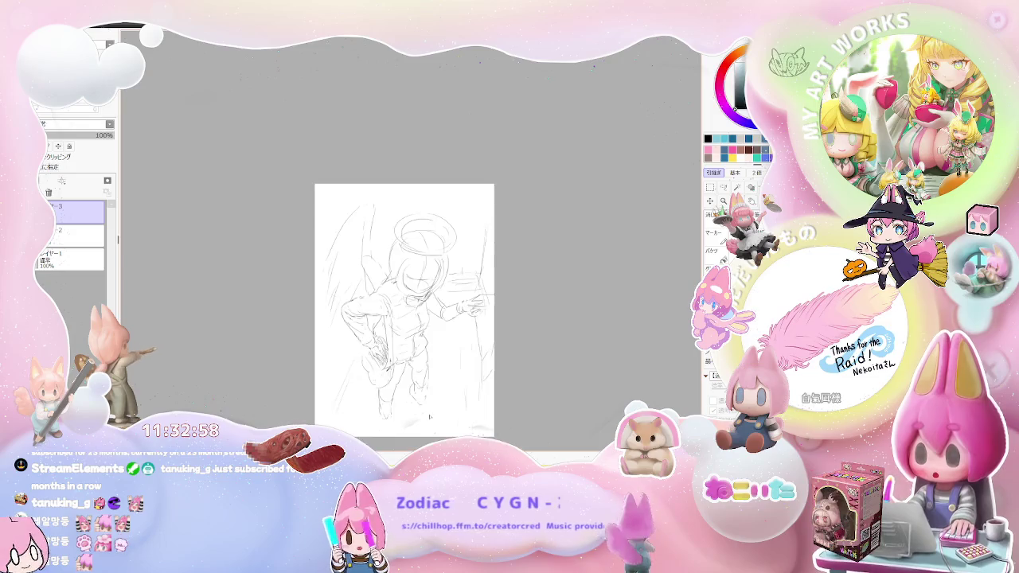
scroll(430, 418, up, 2)
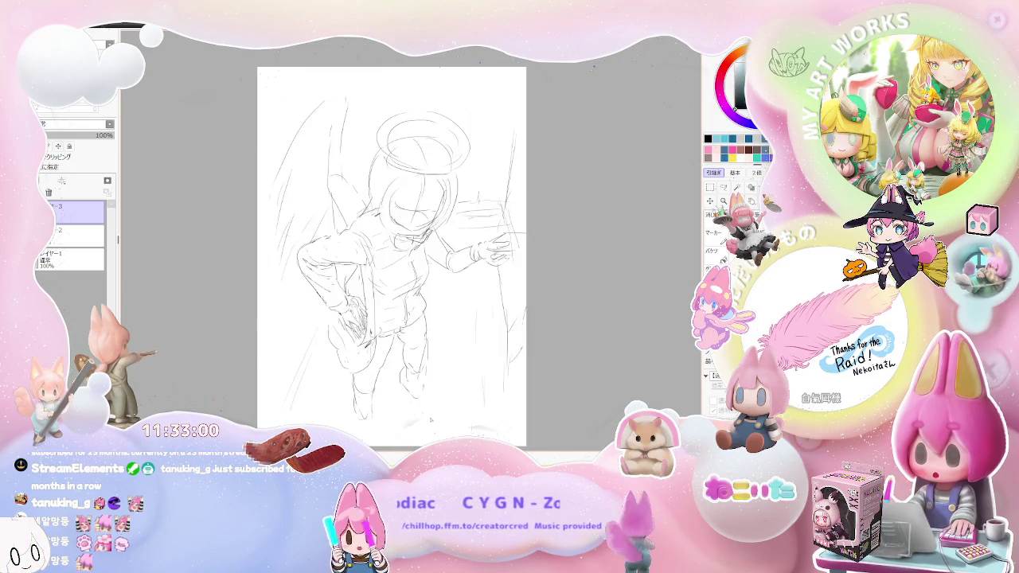
scroll(431, 417, up, 2)
scroll(431, 418, up, 2)
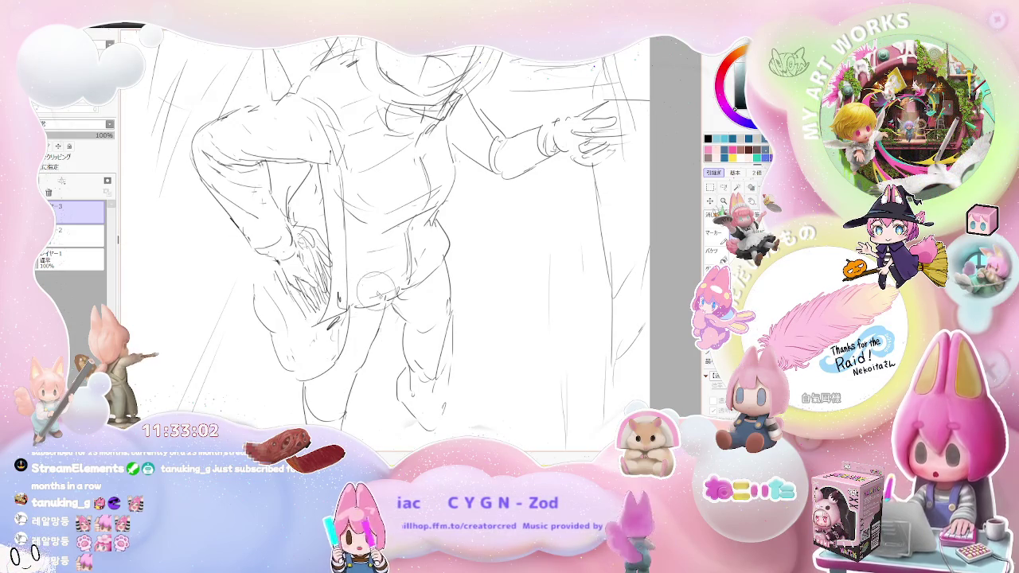
scroll(338, 344, up, 1)
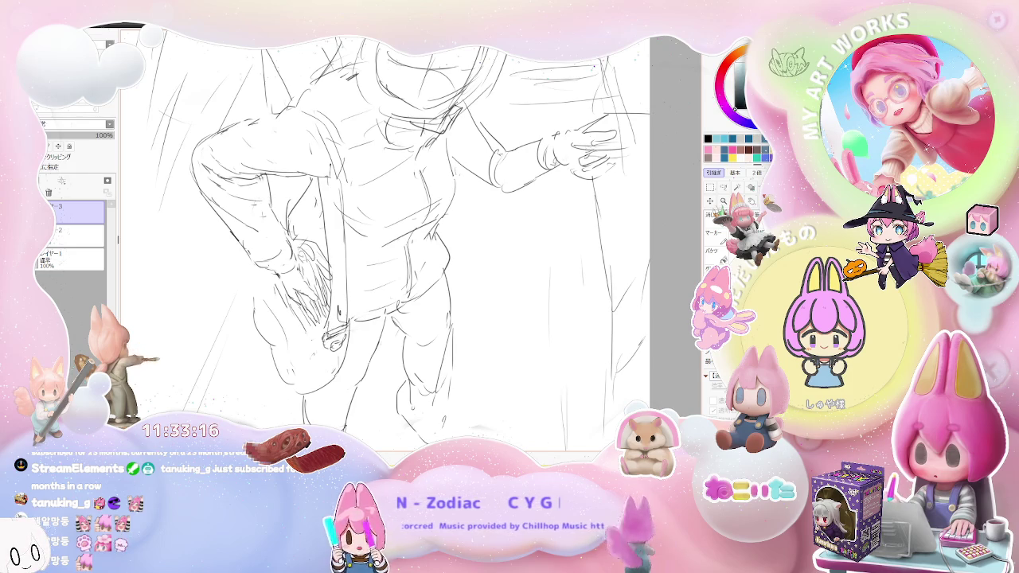
key(ctrl+z)
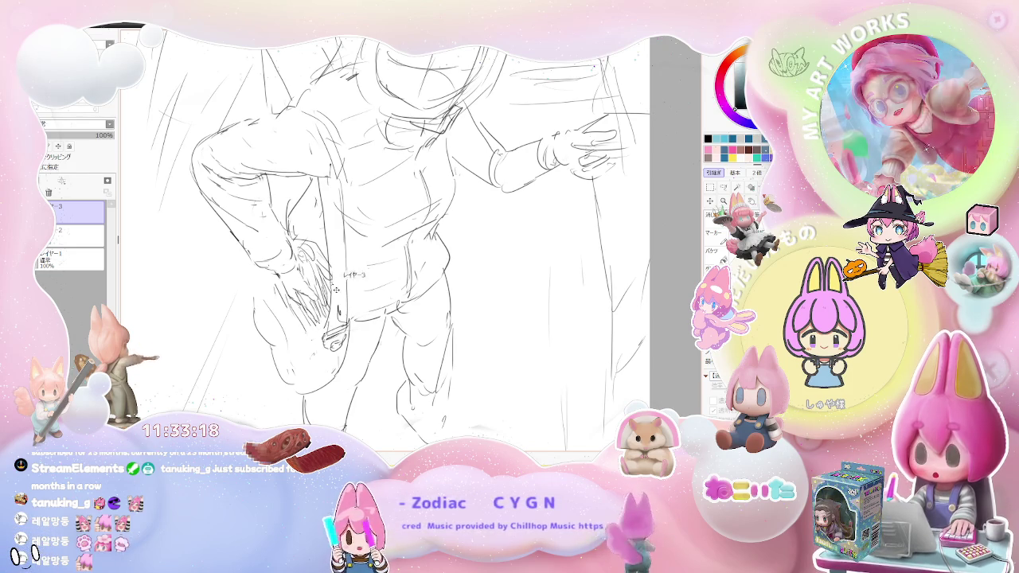
Zoom out to the whole sketch, shift the page, and zoom back in on the figure
key(ctrl+minus)
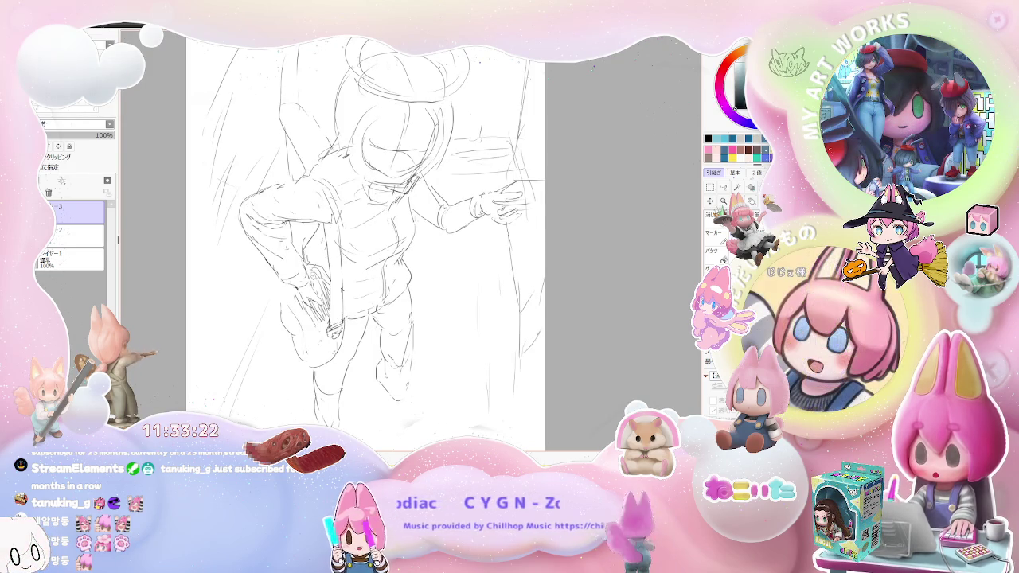
key(ctrl+minus)
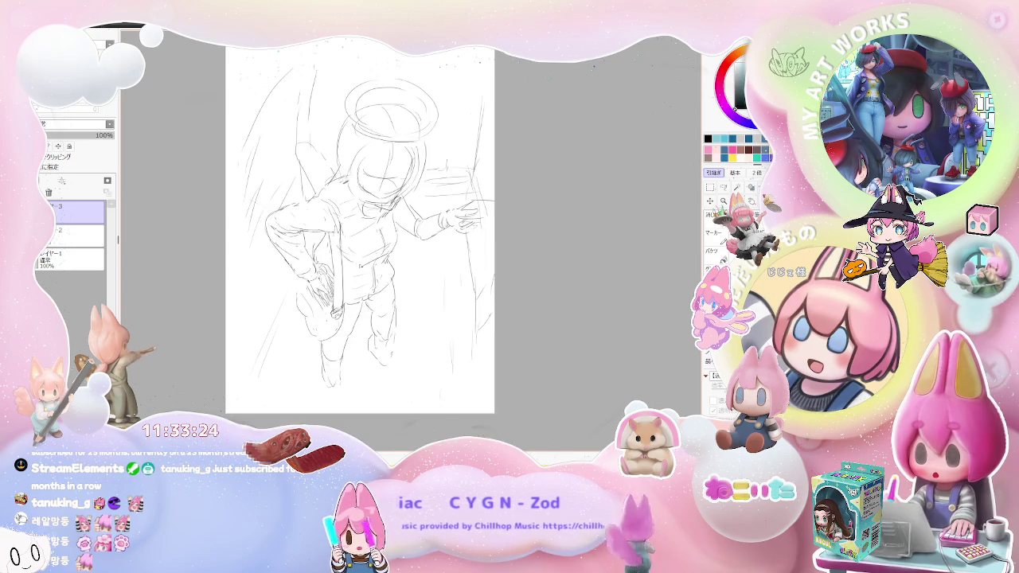
drag(415, 292, 404, 339)
key(ctrl+plus)
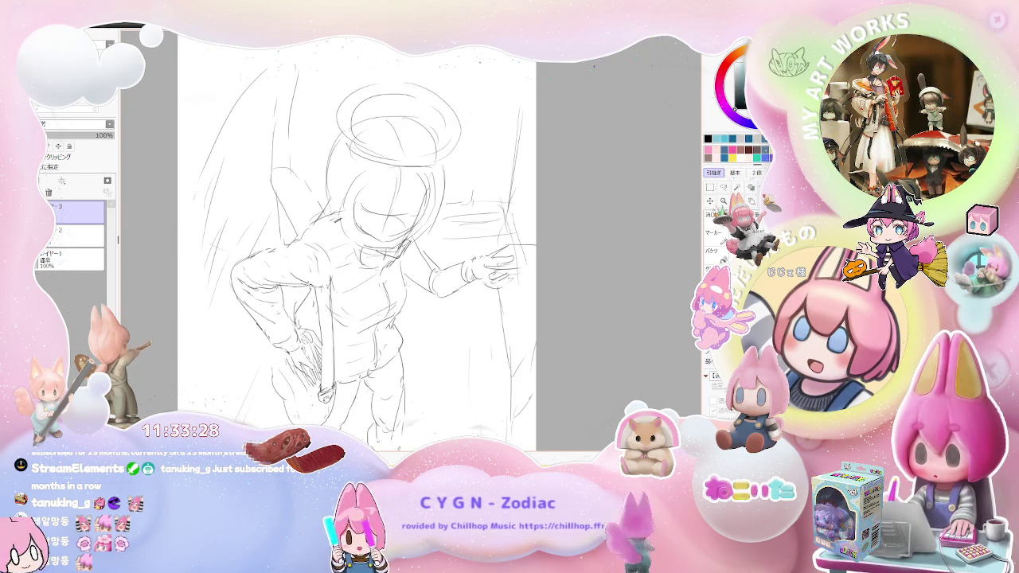
key(ctrl+minus)
key(ctrl+plus)
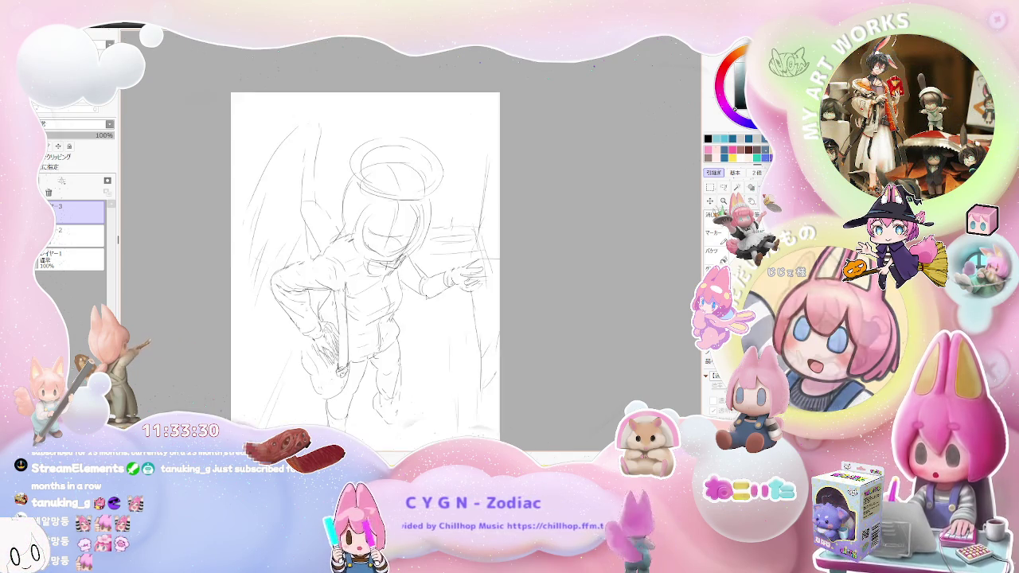
key(ctrl+plus)
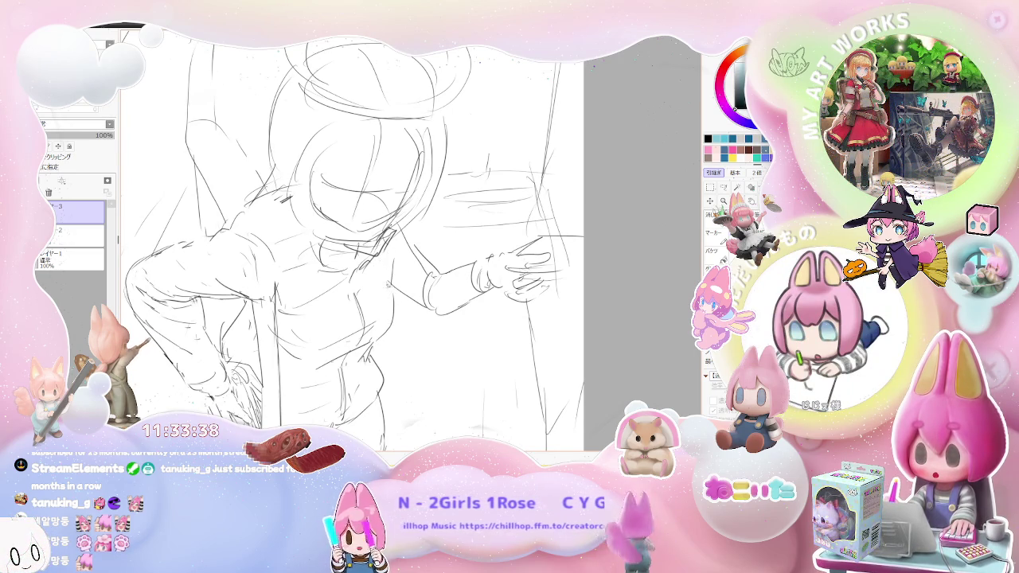
Zoom out from the torso close-up and review the full page with the wheel
key(ctrl+minus)
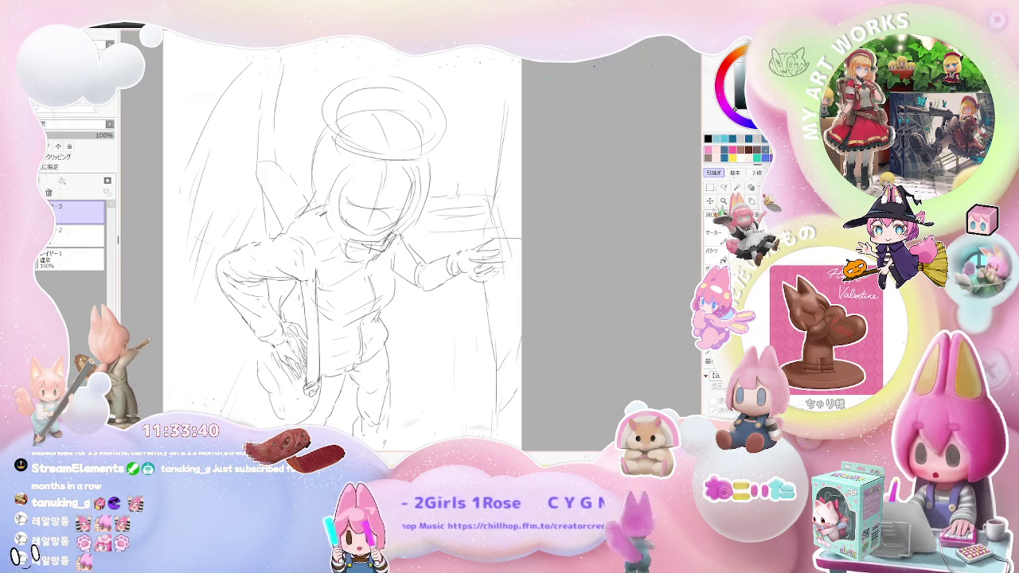
key(ctrl+minus)
key(ctrl+minus)
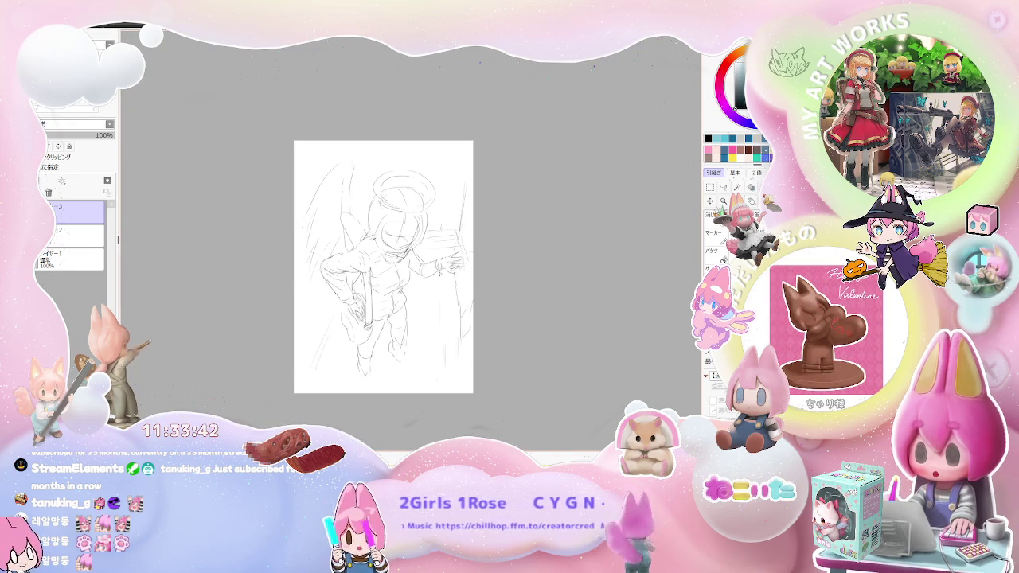
key(ctrl+plus)
key(ctrl+plus)
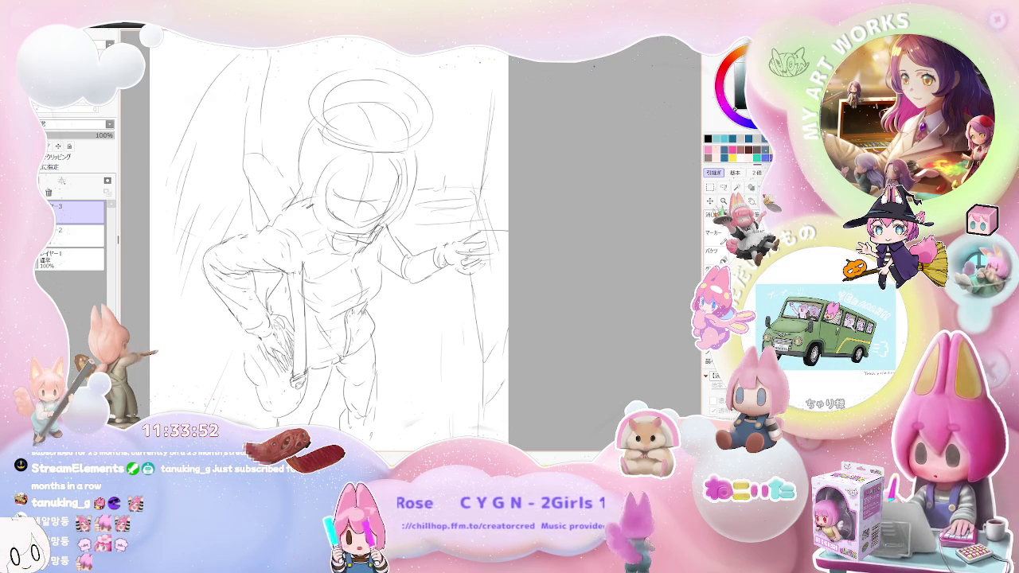
scroll(375, 343, down, 1)
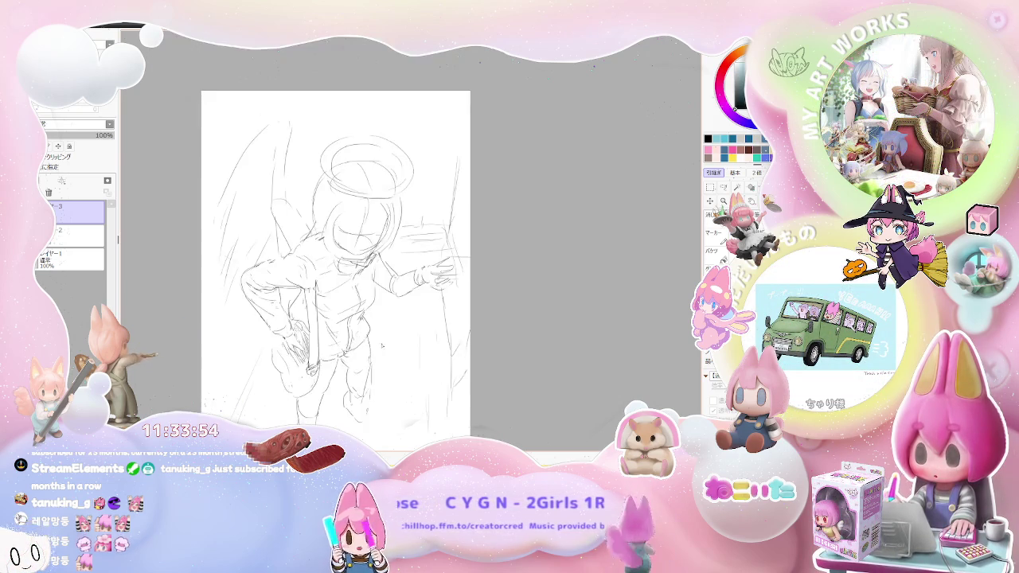
scroll(374, 342, down, 1)
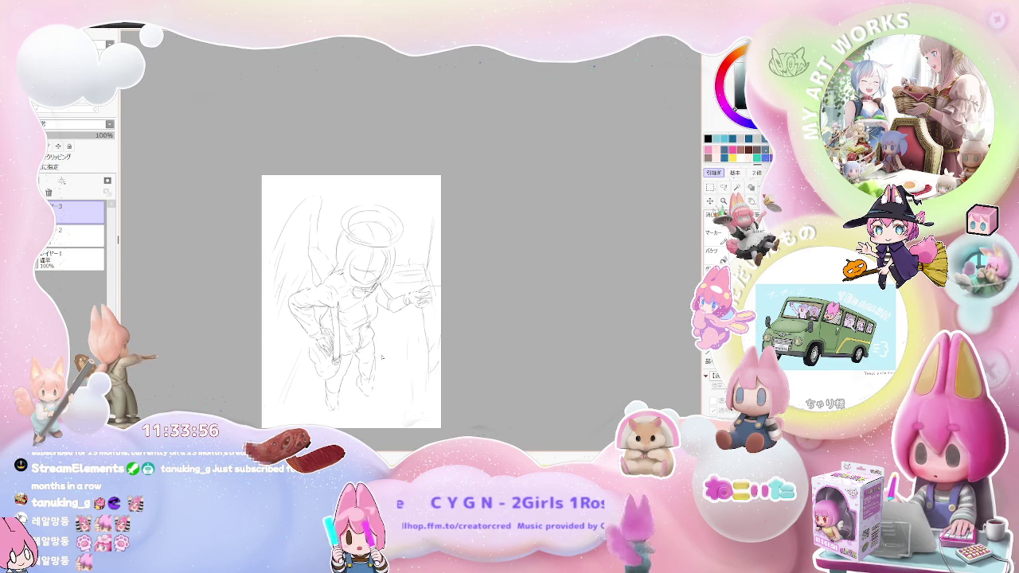
scroll(381, 356, up, 1)
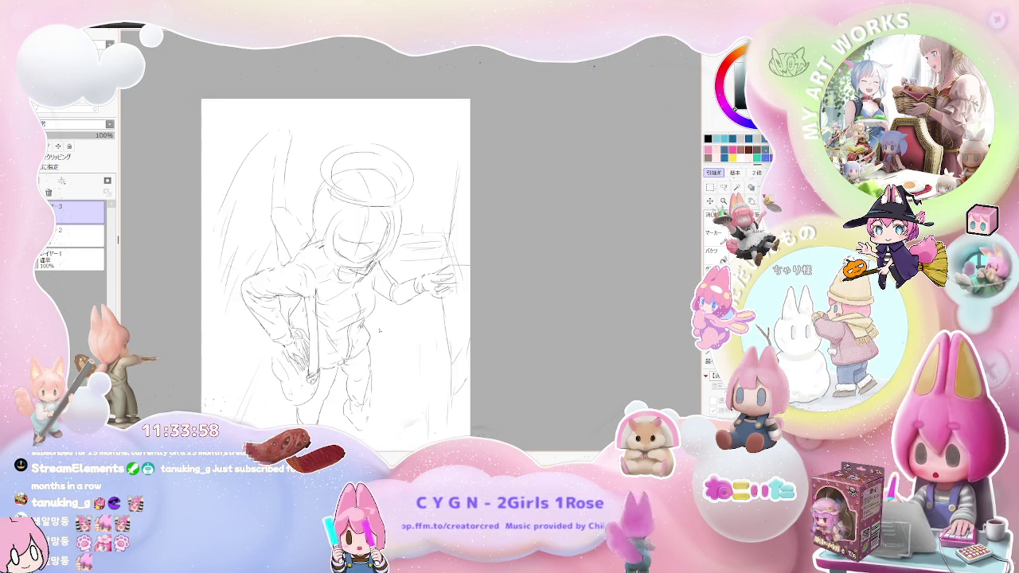
scroll(380, 329, up, 1)
scroll(380, 330, up, 1)
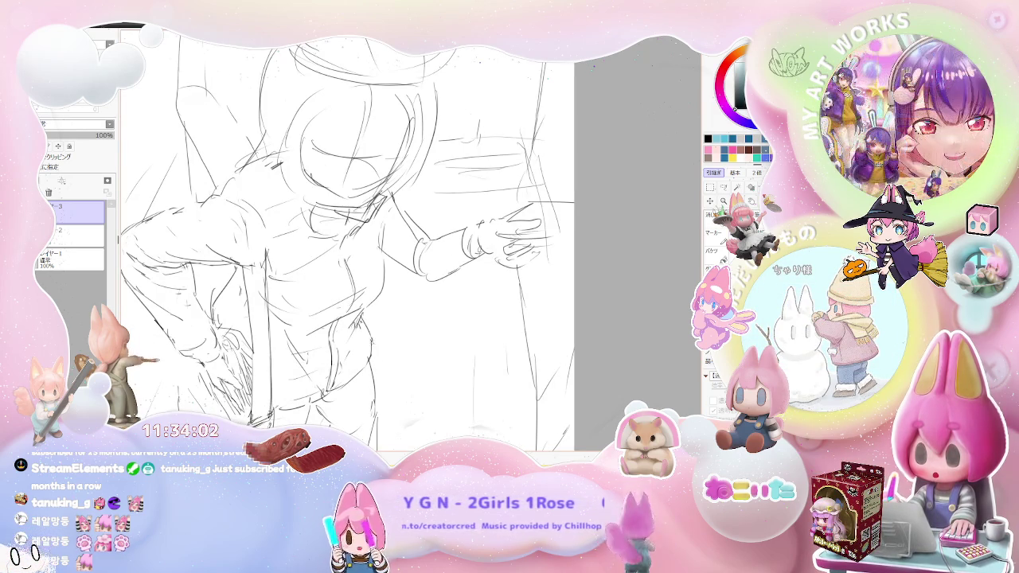
scroll(368, 321, down, 1)
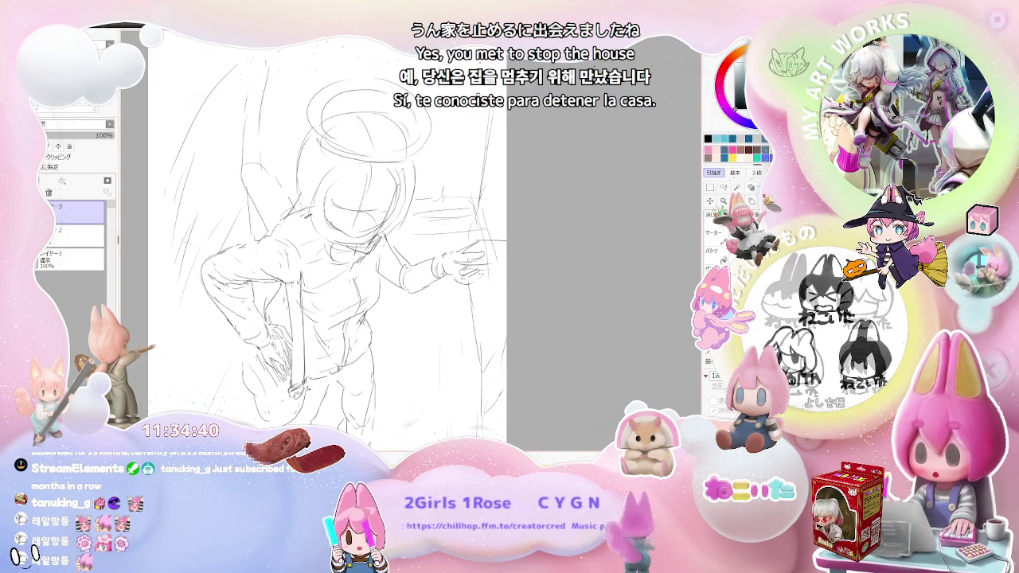
Zoom in and out across the upper body while redrawing its pencil lines
scroll(363, 362, down, 1)
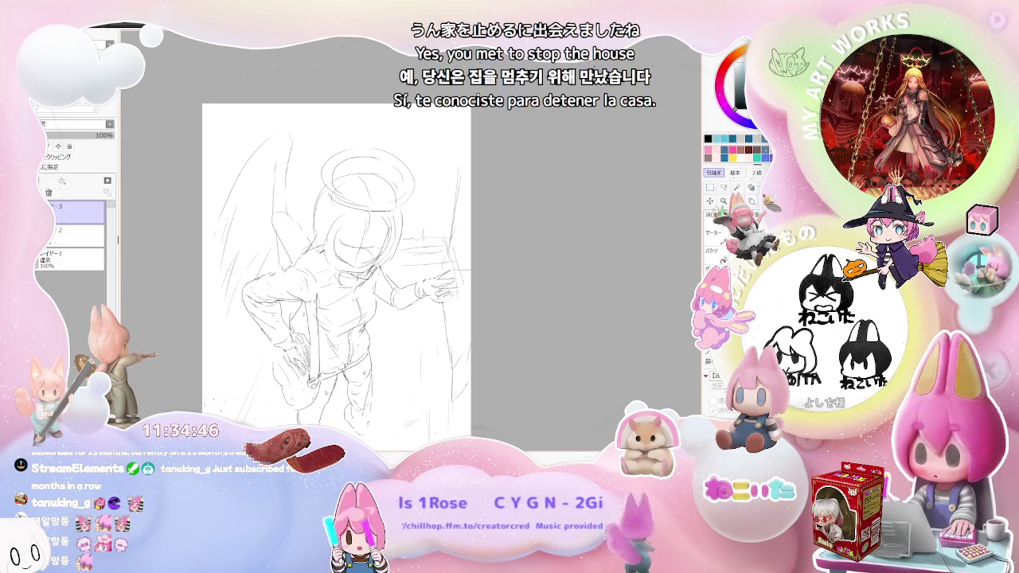
scroll(389, 372, down, 1)
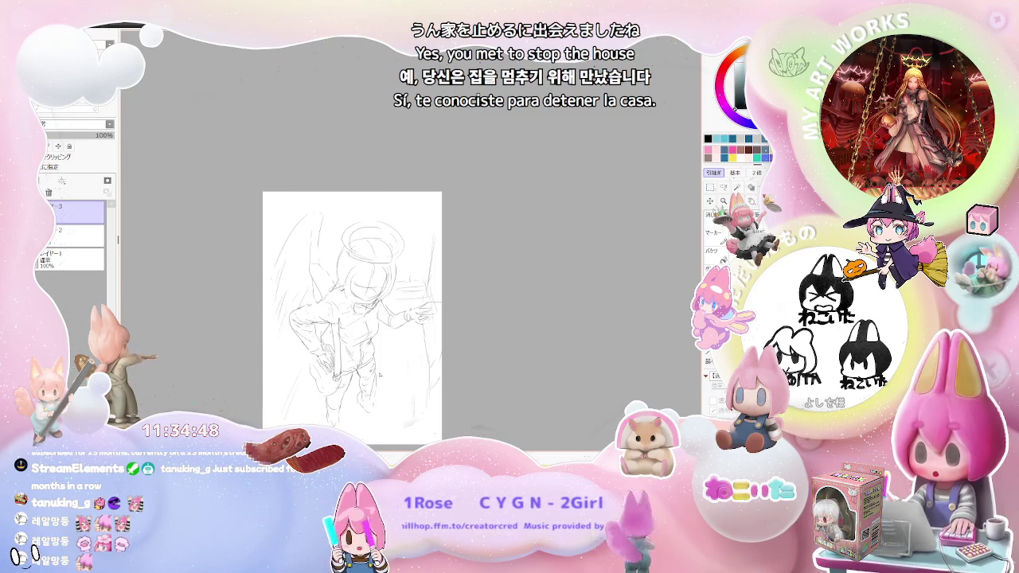
scroll(333, 387, up, 1)
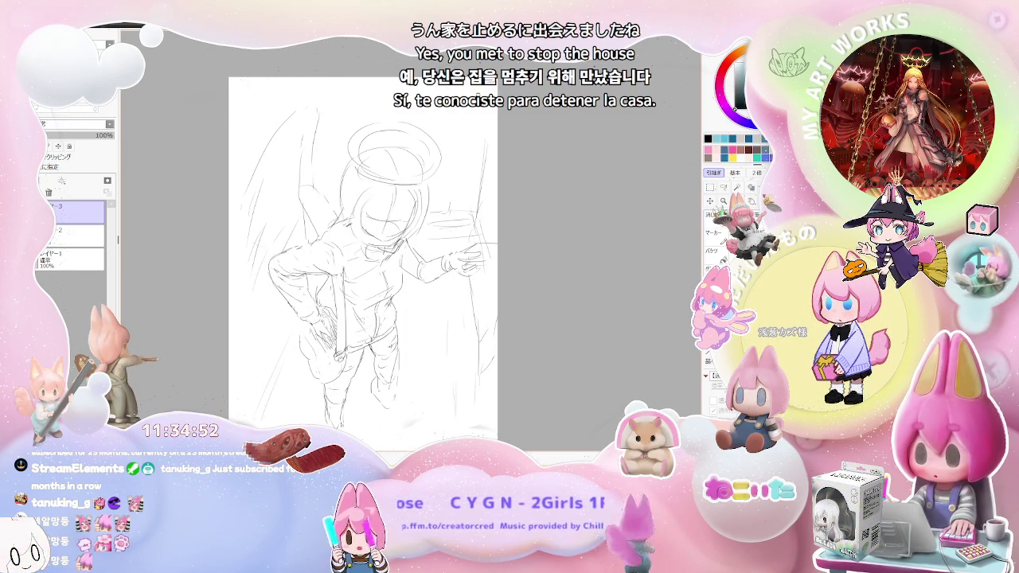
scroll(370, 413, down, 1)
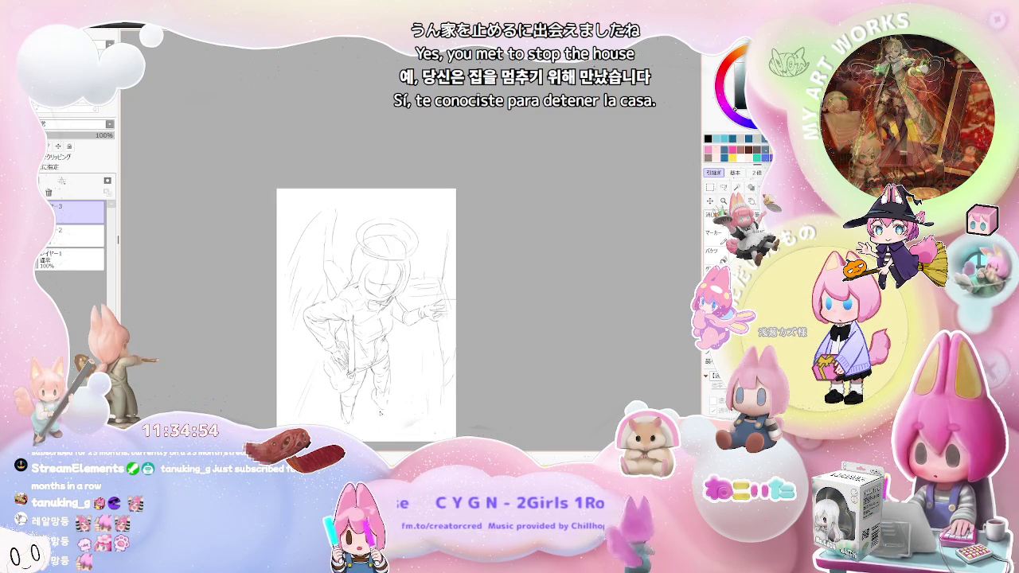
scroll(366, 379, up, 1)
scroll(367, 378, up, 1)
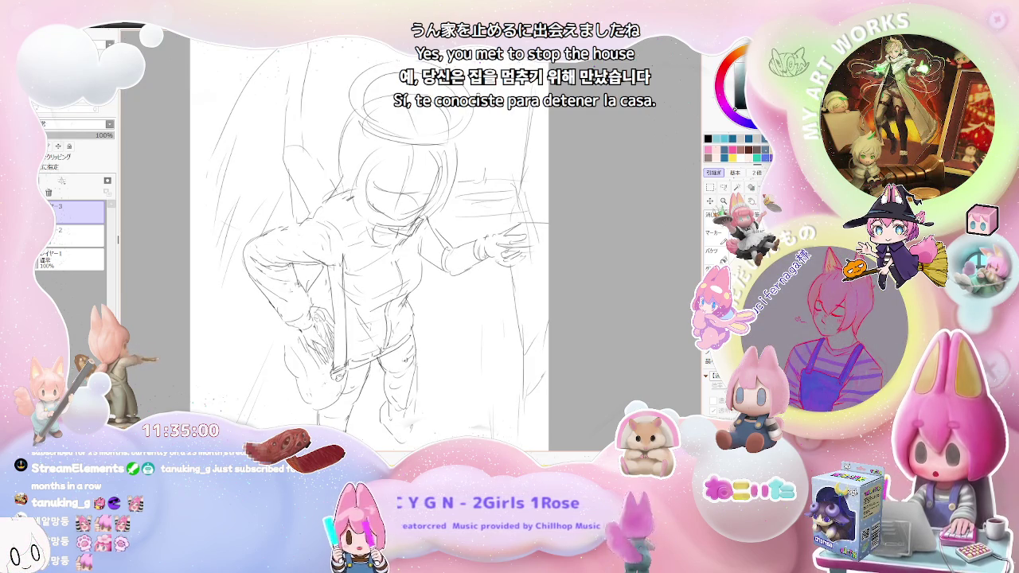
scroll(452, 335, down, 1)
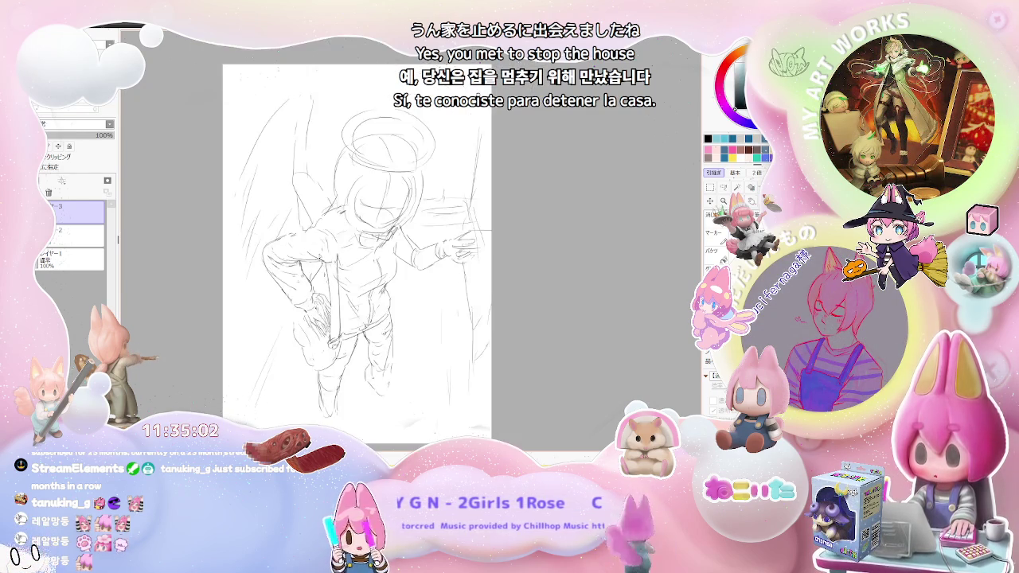
scroll(453, 335, down, 1)
scroll(341, 303, up, 2)
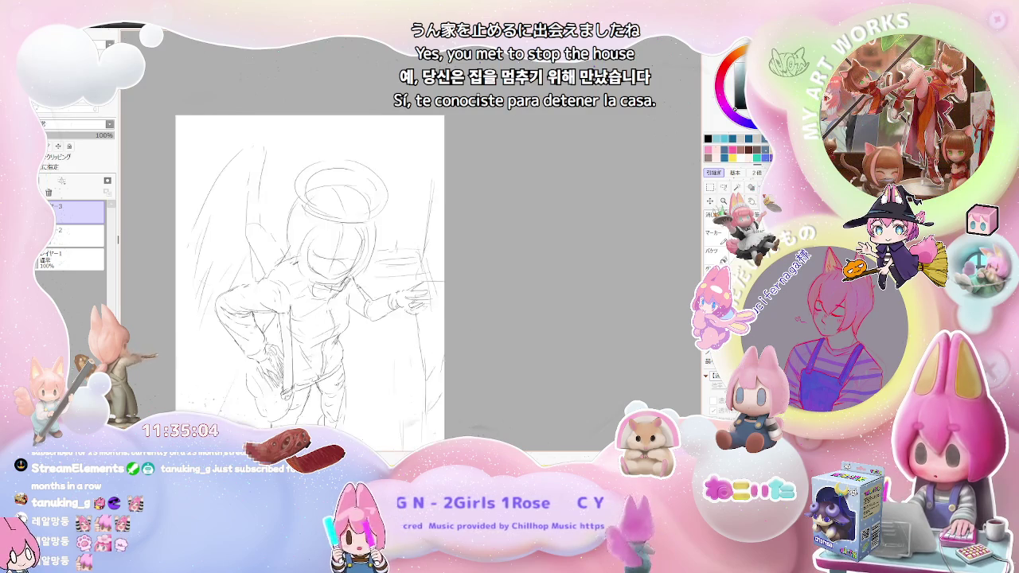
scroll(341, 302, up, 2)
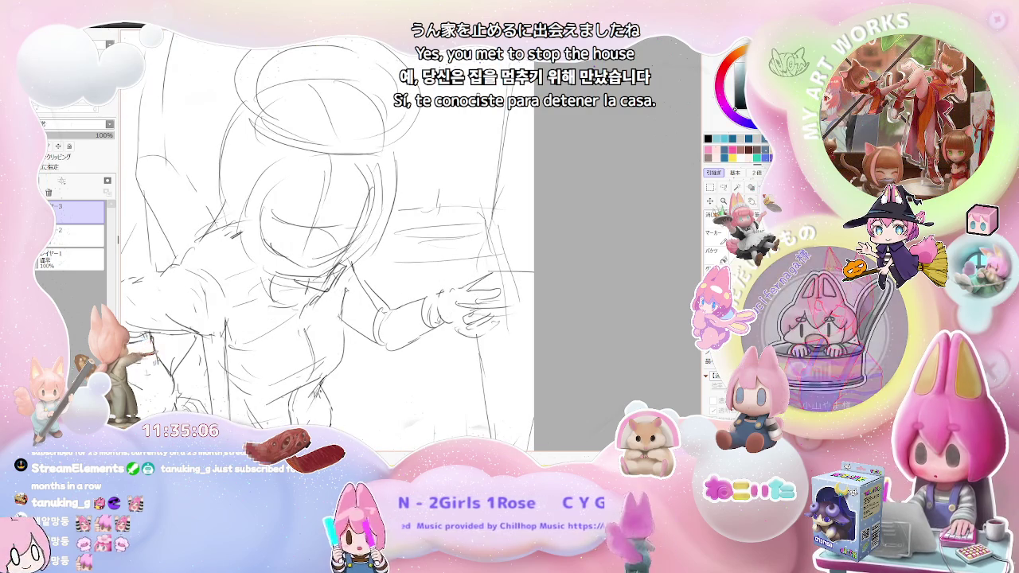
Zoom around the hand pointing at the doorway to refine it, then nudge the view
scroll(250, 226, down, 1)
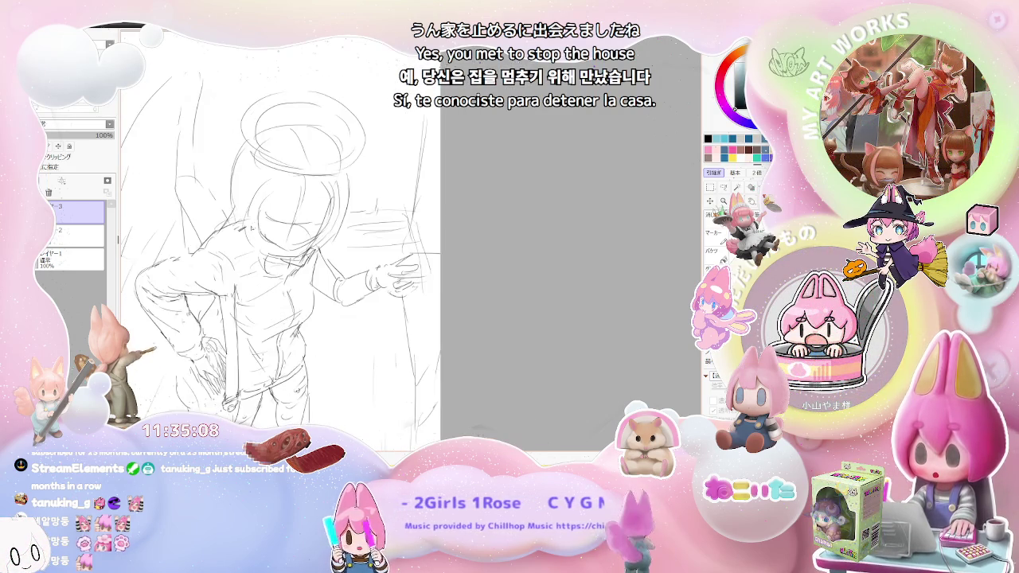
scroll(250, 226, down, 1)
scroll(250, 226, down, 1)
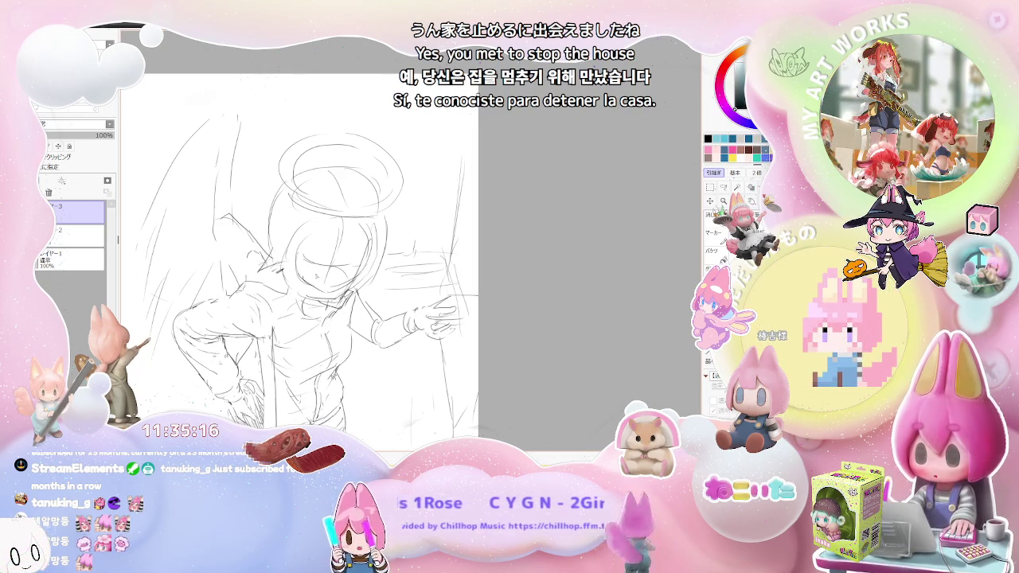
scroll(371, 289, down, 1)
scroll(371, 290, down, 1)
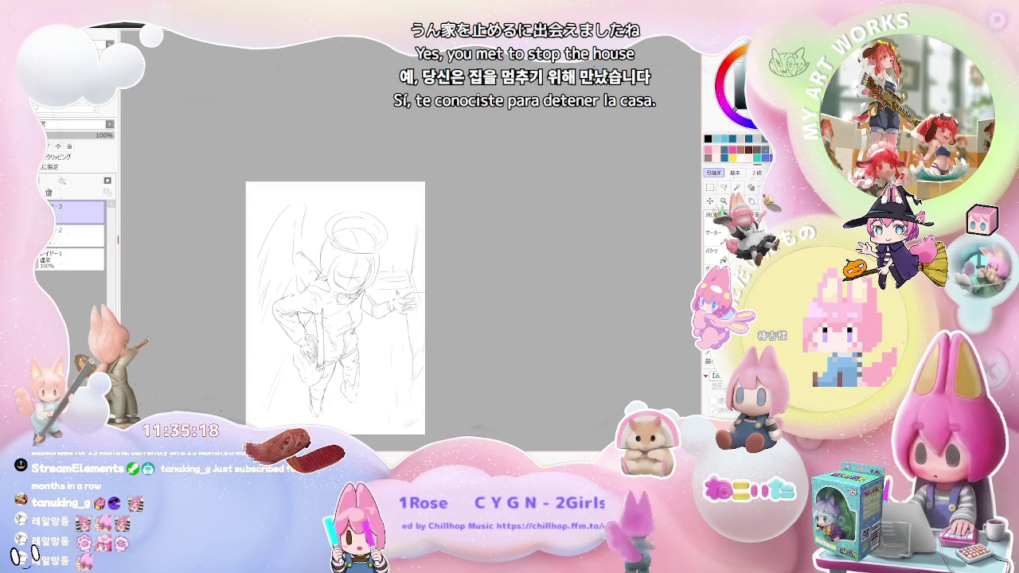
scroll(427, 273, up, 1)
scroll(358, 277, up, 1)
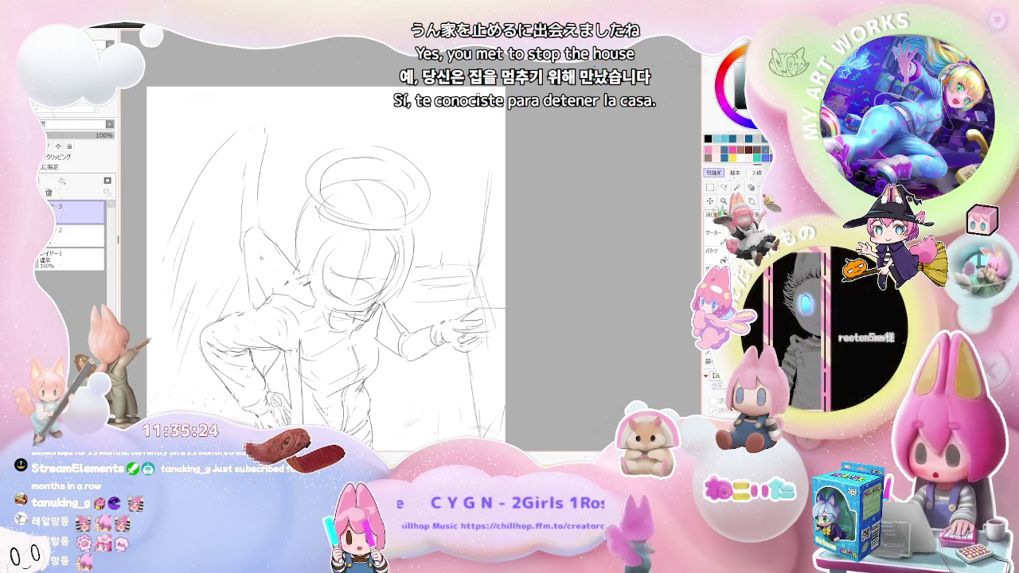
scroll(438, 338, down, 1)
scroll(402, 280, down, 1)
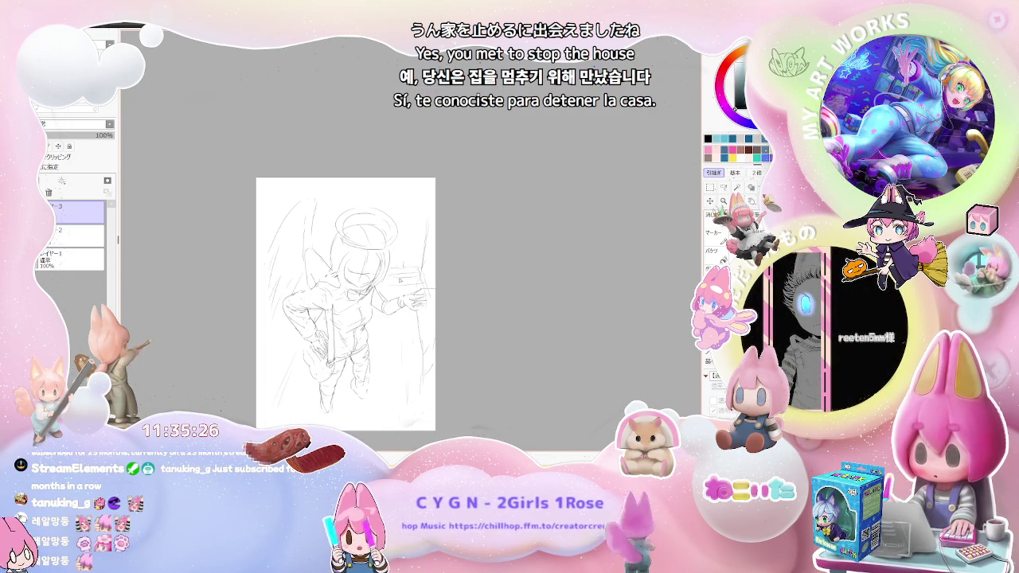
scroll(401, 281, up, 2)
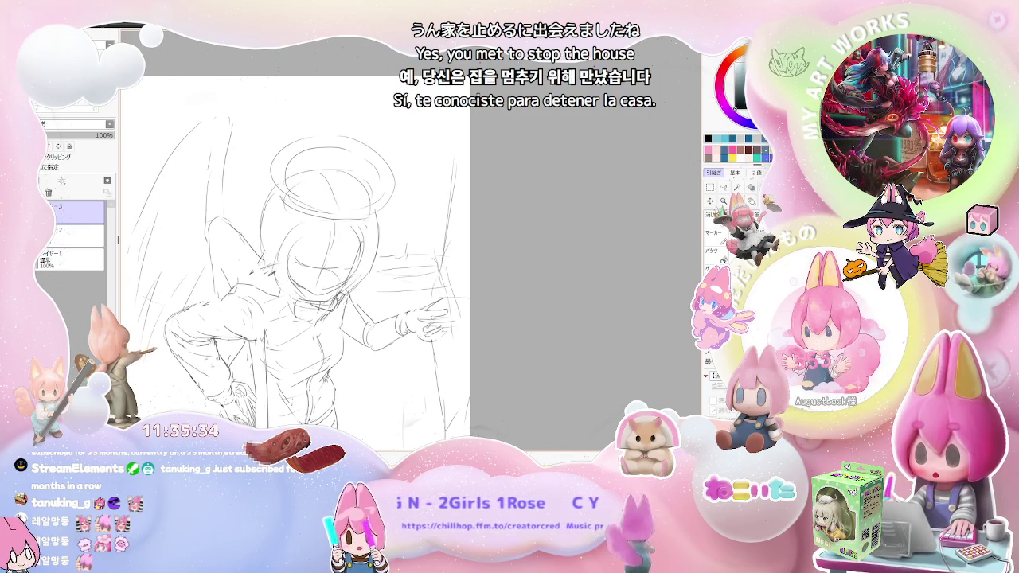
drag(338, 290, 350, 310)
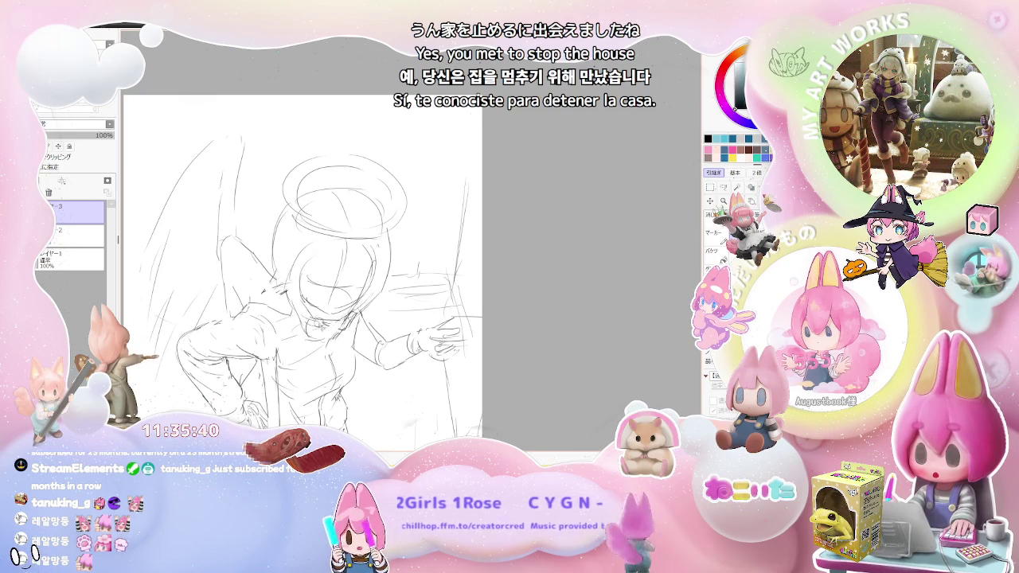
Zoom in on the head to detail the angel's face and bangs
scroll(322, 325, up, 1)
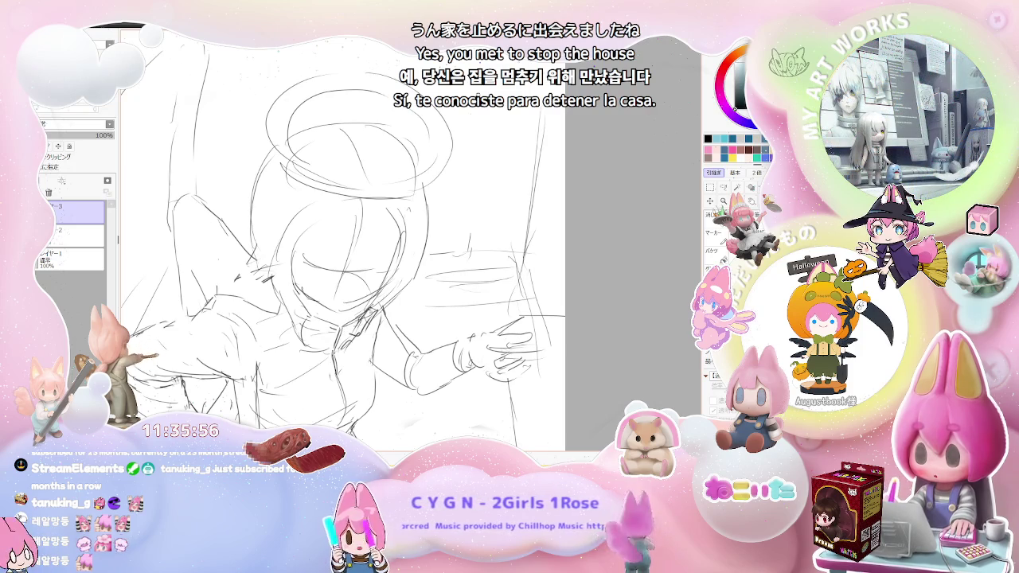
scroll(342, 239, down, 2)
scroll(342, 239, down, 3)
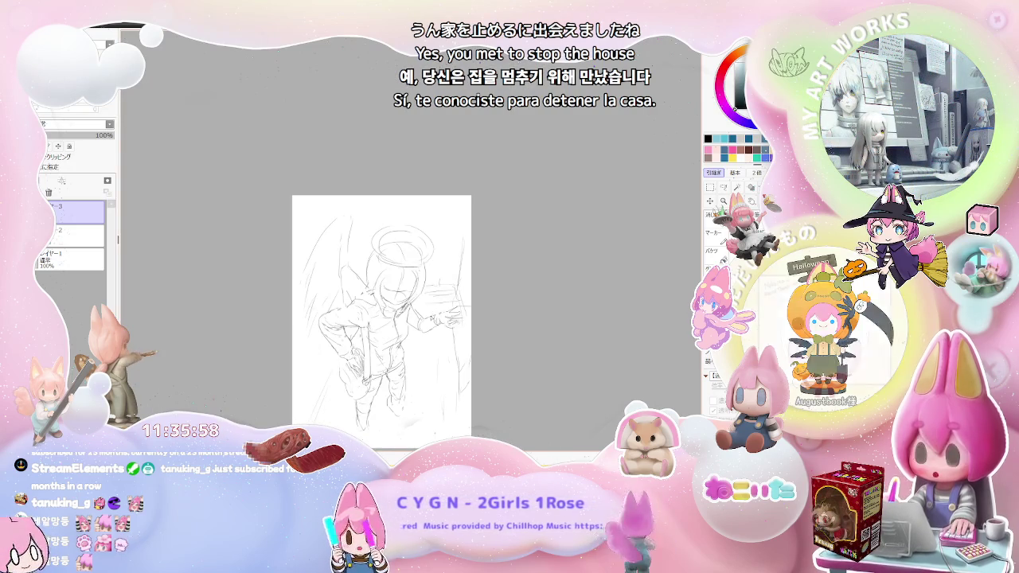
scroll(419, 323, up, 2)
scroll(419, 322, up, 2)
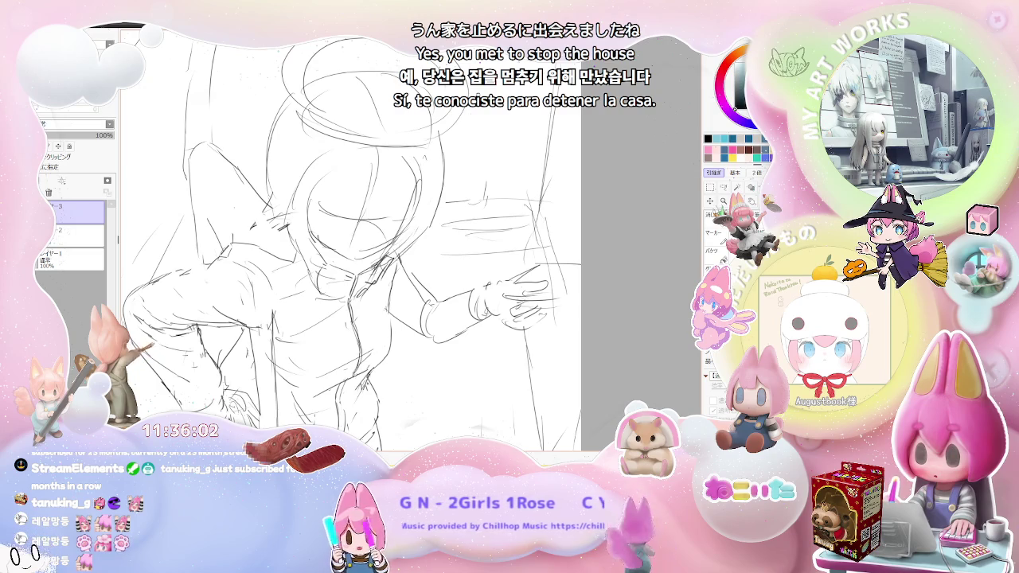
scroll(323, 267, down, 1)
scroll(323, 267, down, 1)
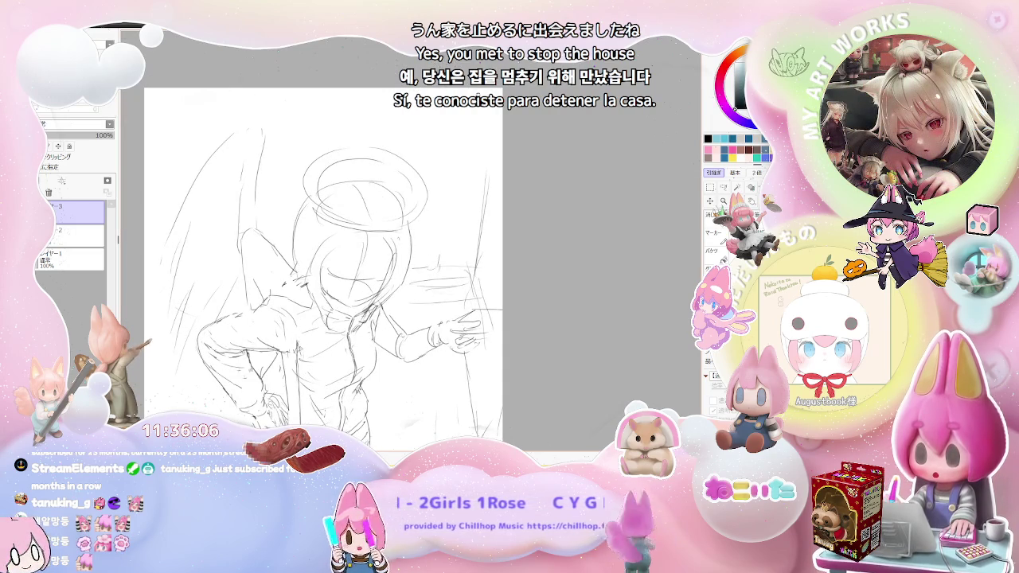
scroll(323, 267, down, 1)
scroll(322, 266, up, 1)
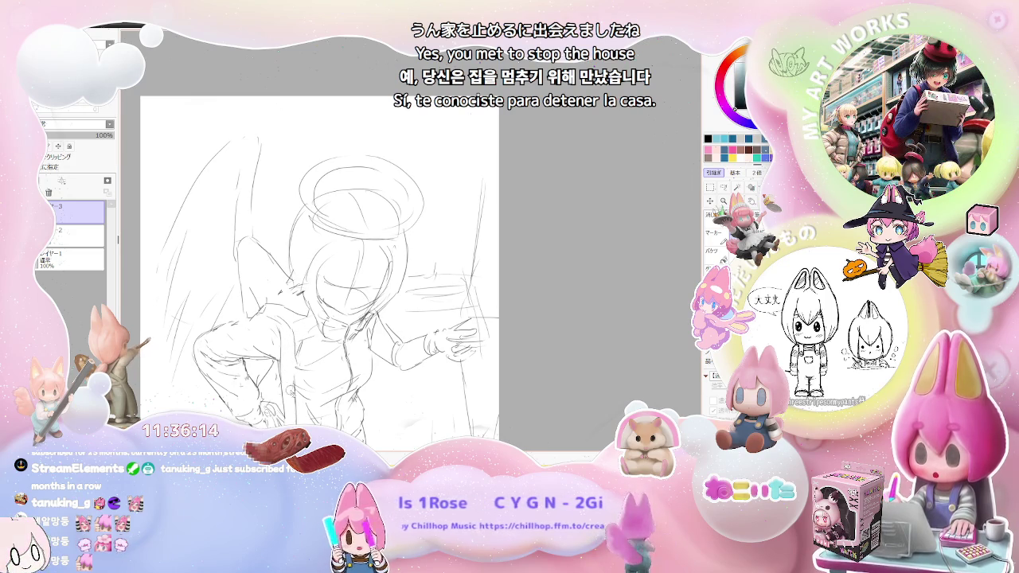
Mirror the sketch to check its proportions, then zoom out to the whole page
key(h)
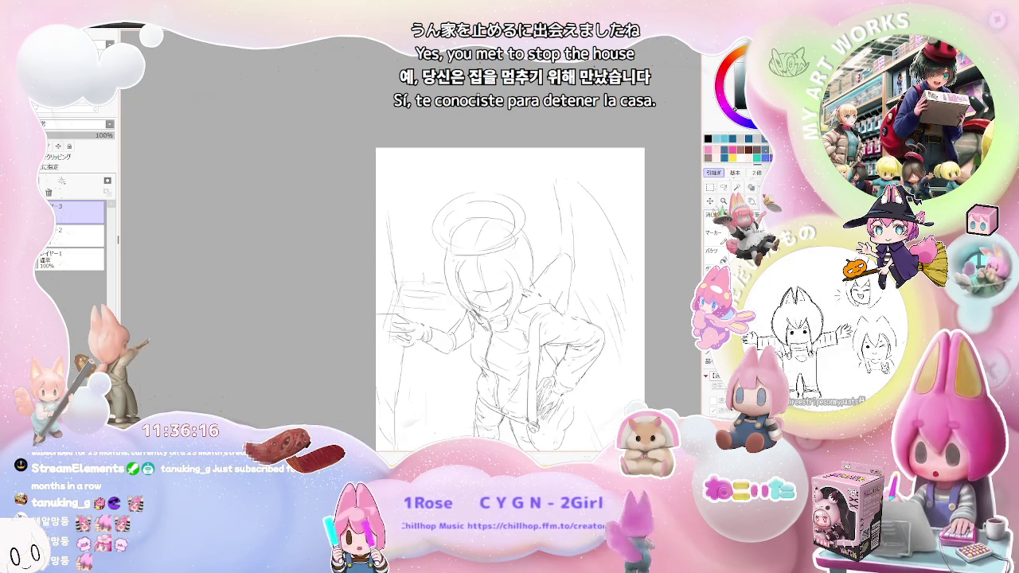
key(minus)
key(plus)
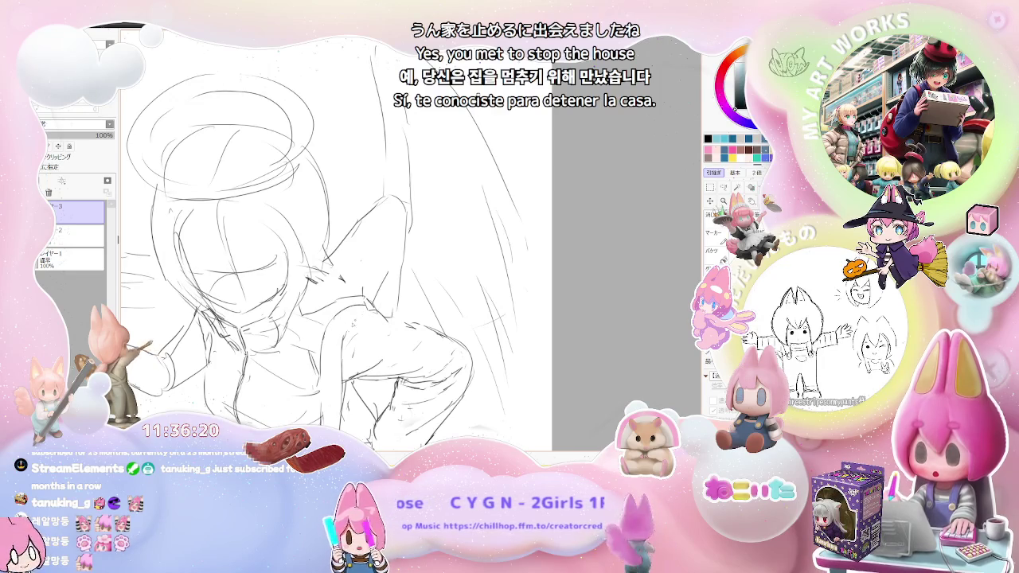
key(minus)
key(minus)
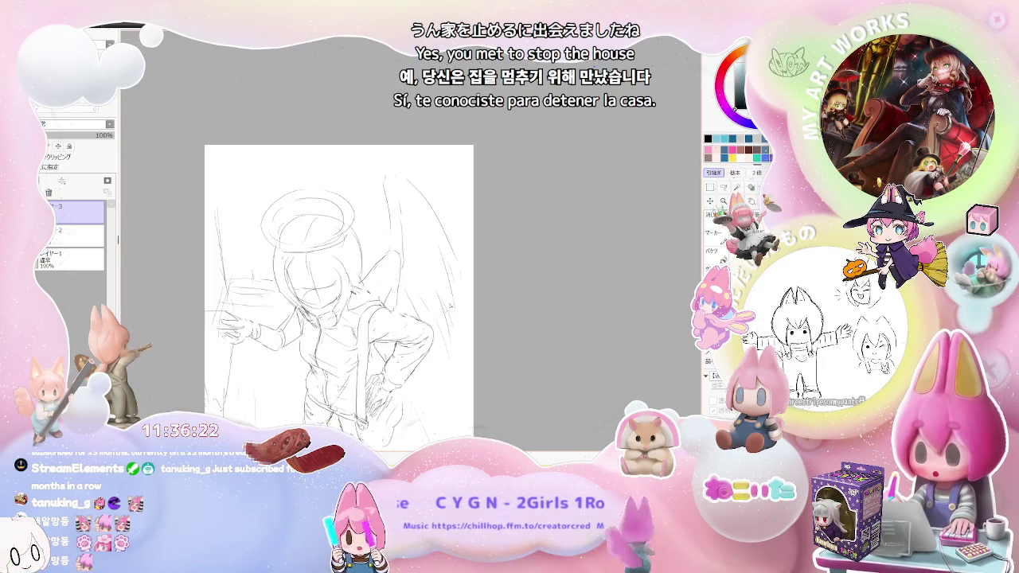
key(minus)
Tilt the canvas to a comfortable drawing angle and zoom out to see the whole page
key(End)
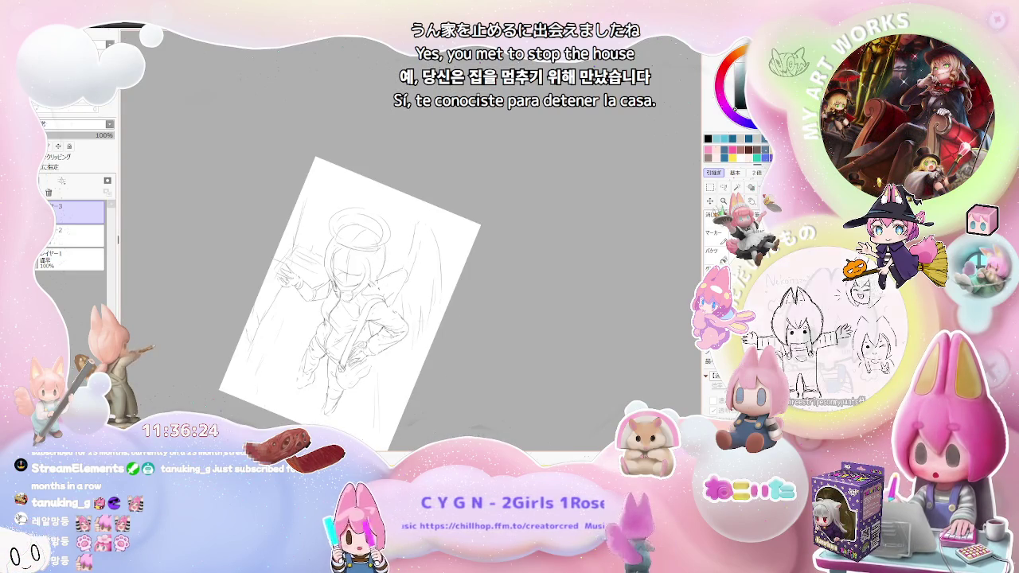
key(plus)
key(plus)
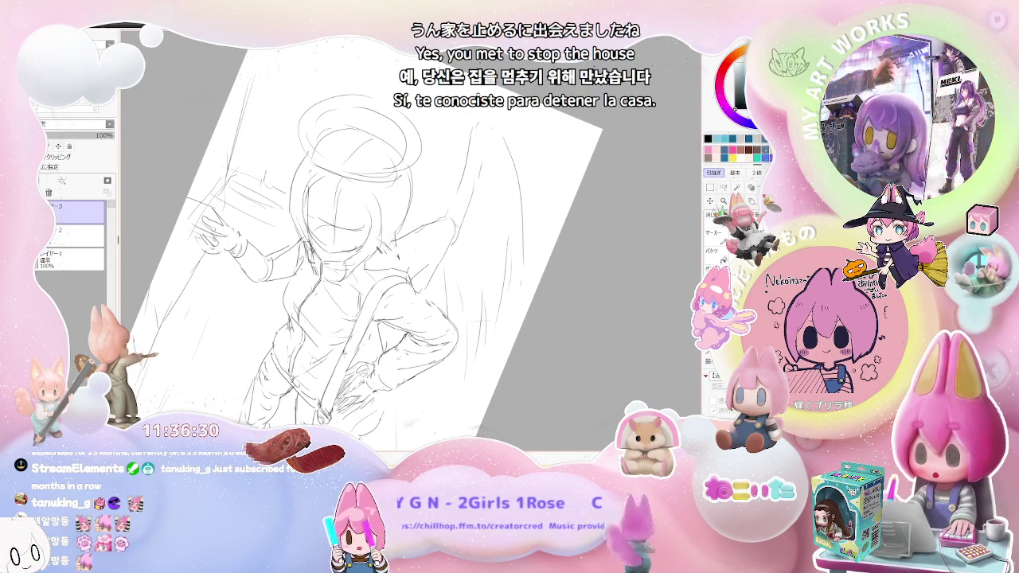
key(minus)
key(minus)
Straighten the canvas upright and flip the sketch back to its normal, unmirrored orientation
key(Home)
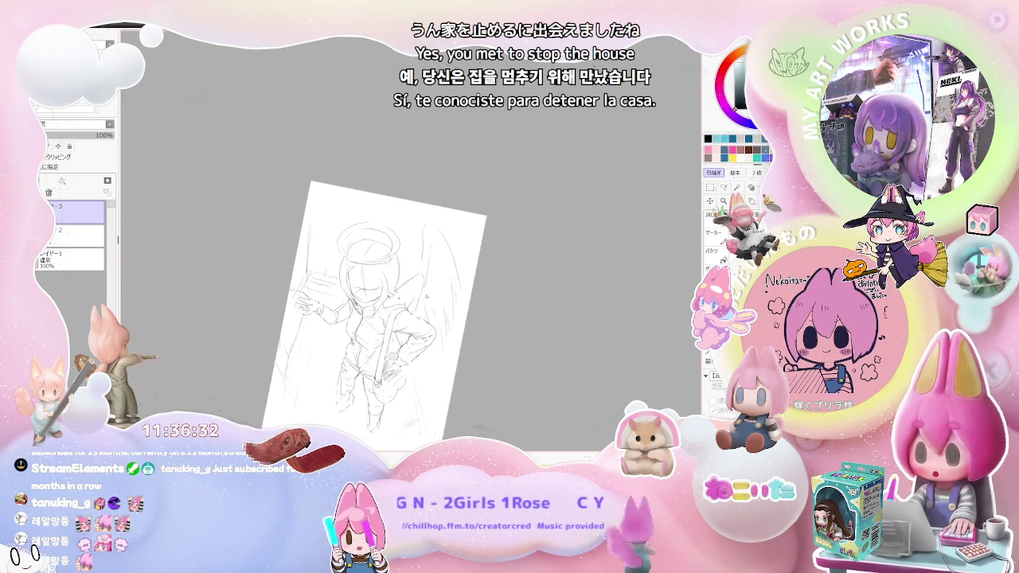
key(plus)
key(plus)
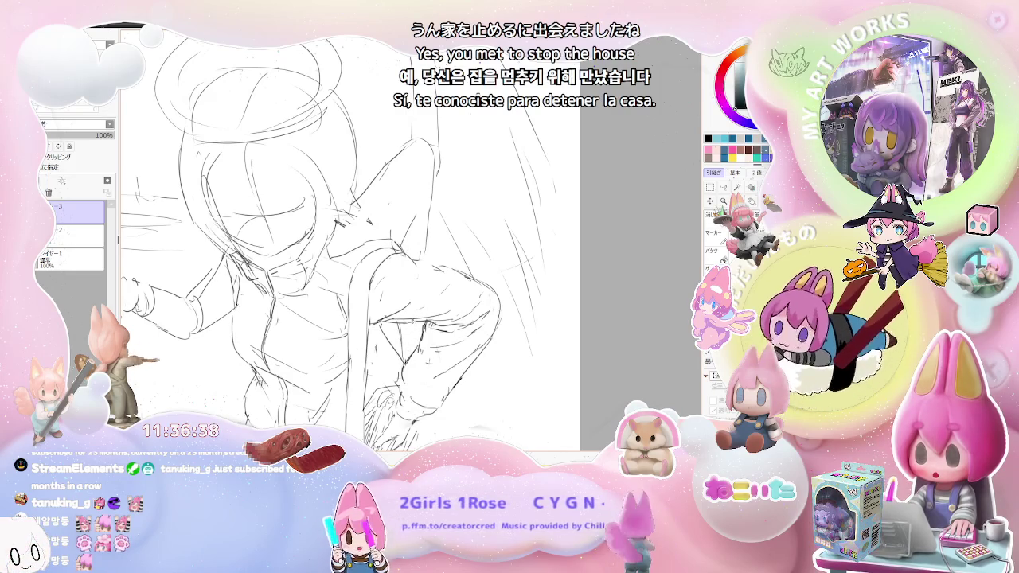
scroll(502, 365, down, 1)
scroll(503, 365, down, 1)
key(h)
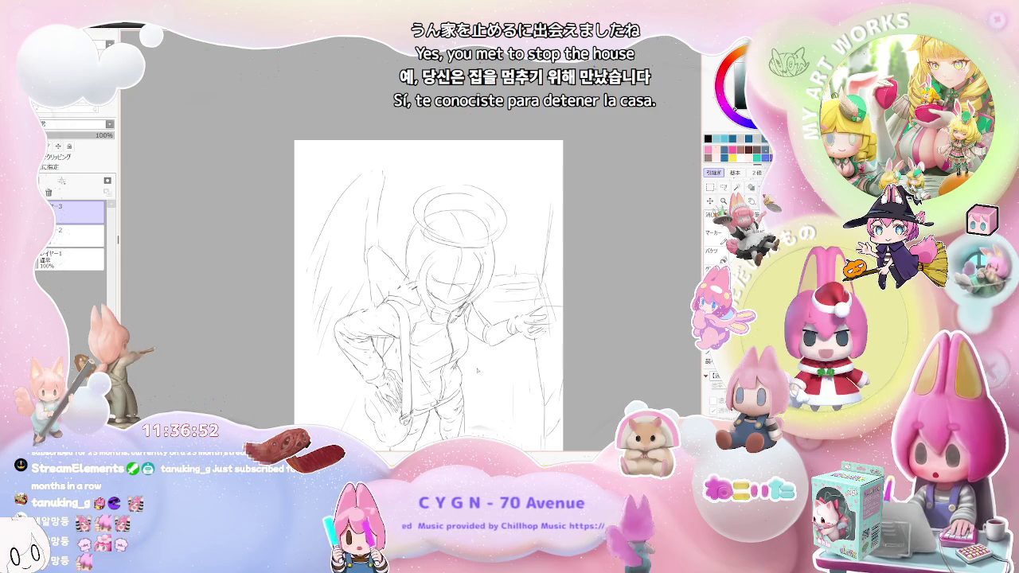
Zoom in on the angel's pointing hand and arm to refine them, then zoom back out
scroll(477, 369, up, 1)
scroll(477, 369, up, 1)
scroll(478, 342, up, 1)
scroll(478, 317, up, 1)
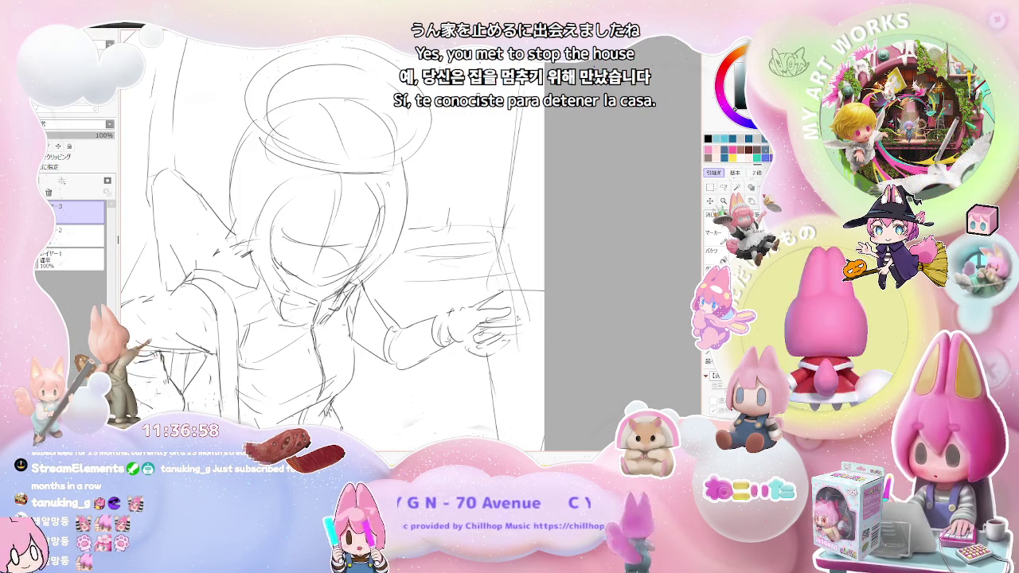
scroll(517, 318, down, 1)
scroll(518, 318, down, 1)
scroll(528, 316, up, 1)
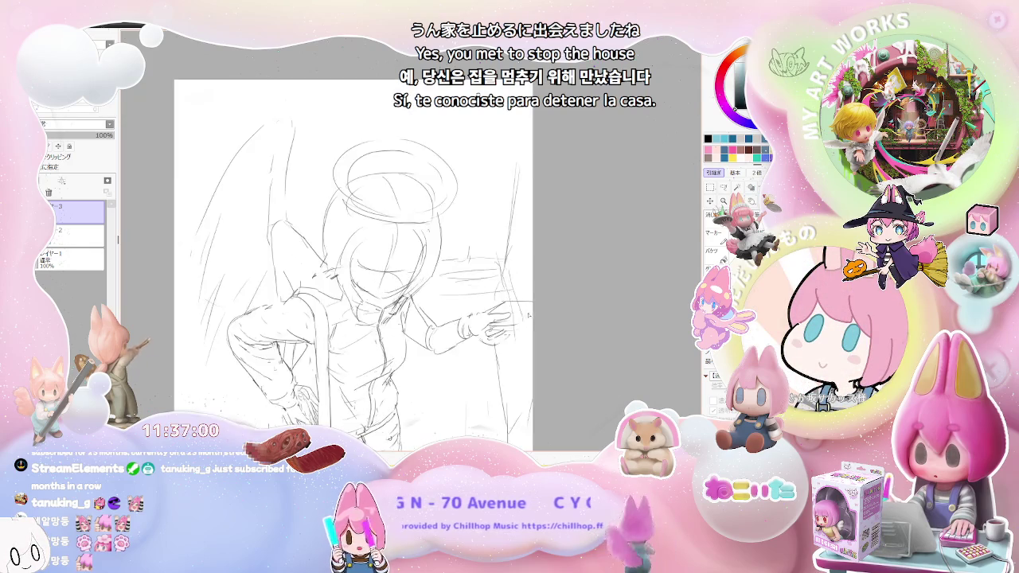
scroll(528, 316, up, 1)
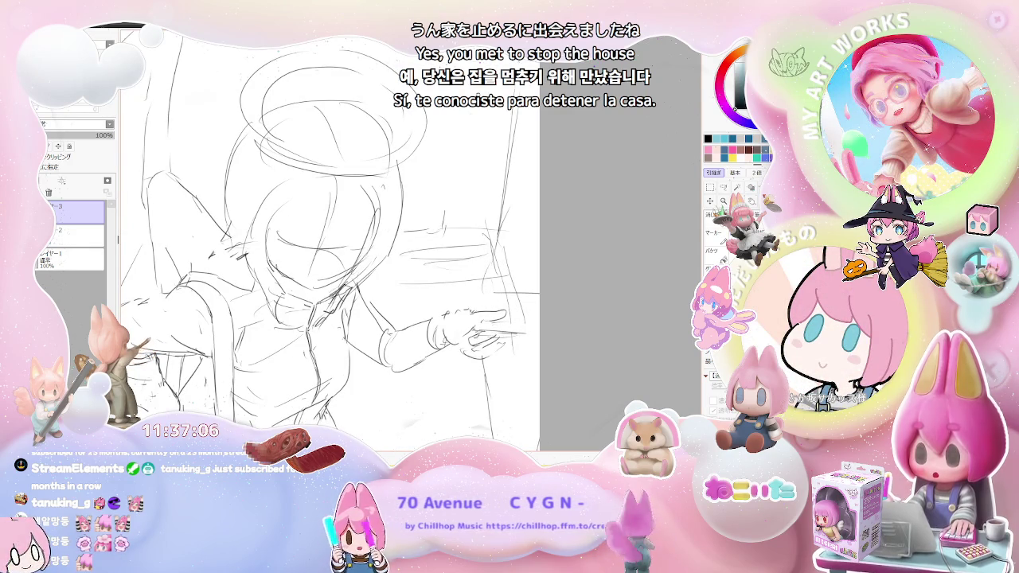
scroll(528, 309, down, 1)
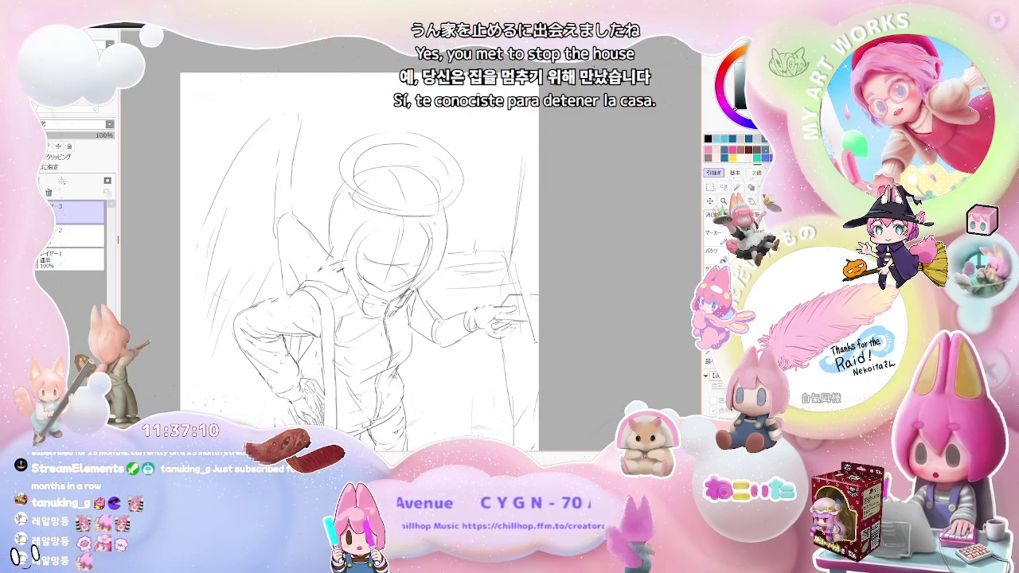
scroll(546, 352, down, 1)
scroll(551, 351, down, 1)
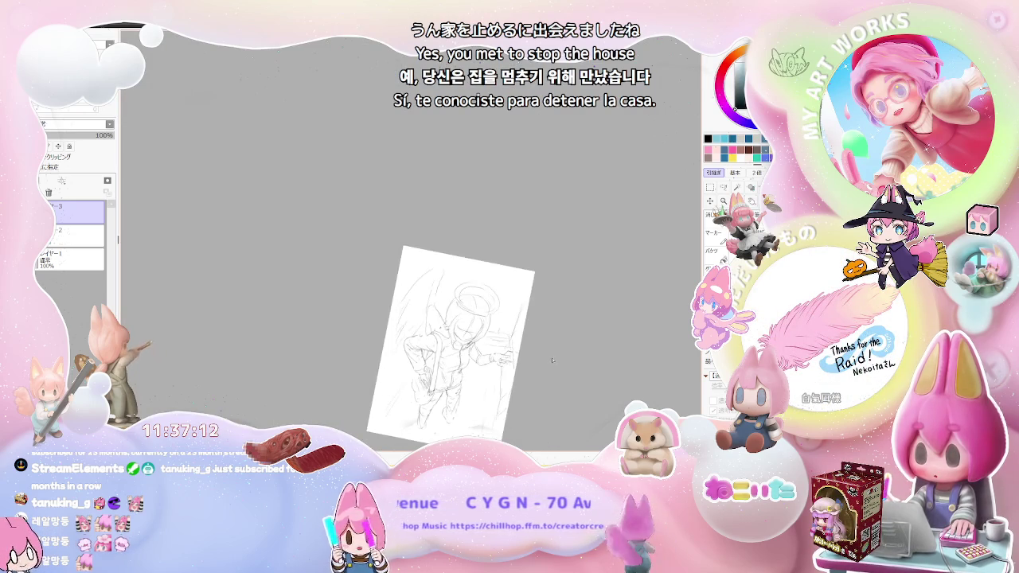
Switch to the angel sketch document and darken the lines around the hand at the door
key(ctrl+Tab)
scroll(330, 357, up, 1)
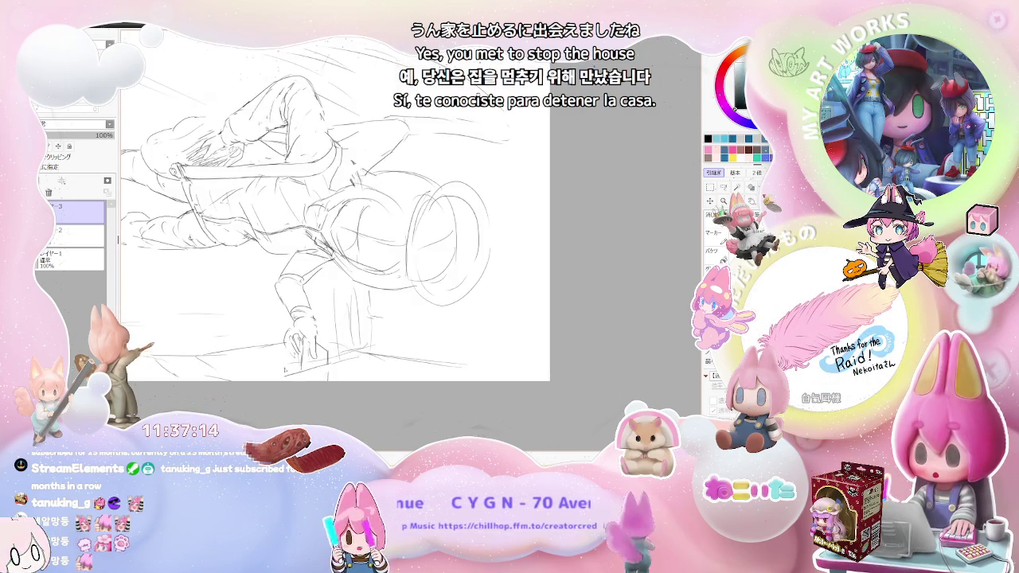
key(ctrl+Tab)
key(ctrl+Tab)
key(ctrl+Tab)
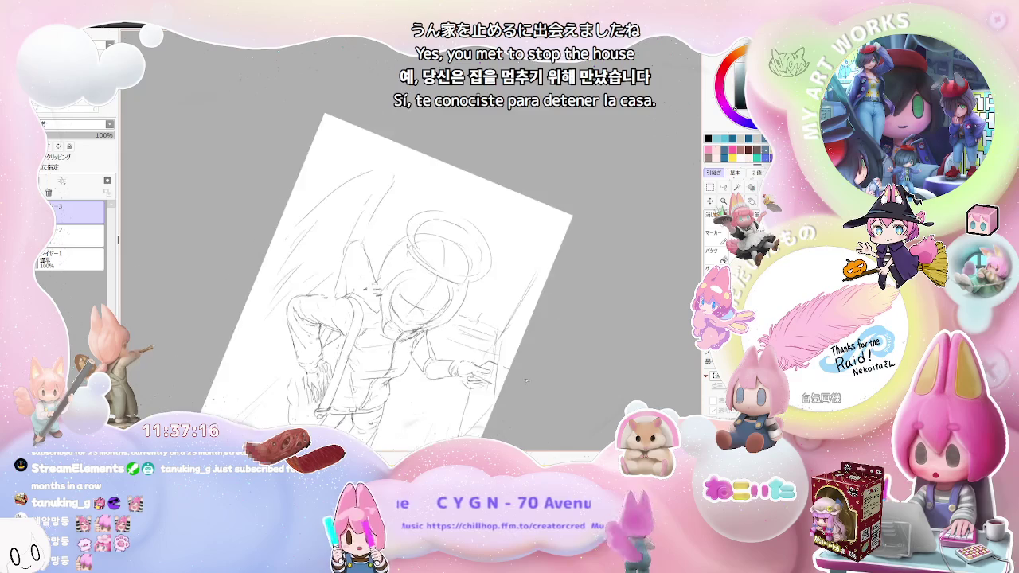
scroll(543, 335, up, 1)
scroll(543, 335, up, 1)
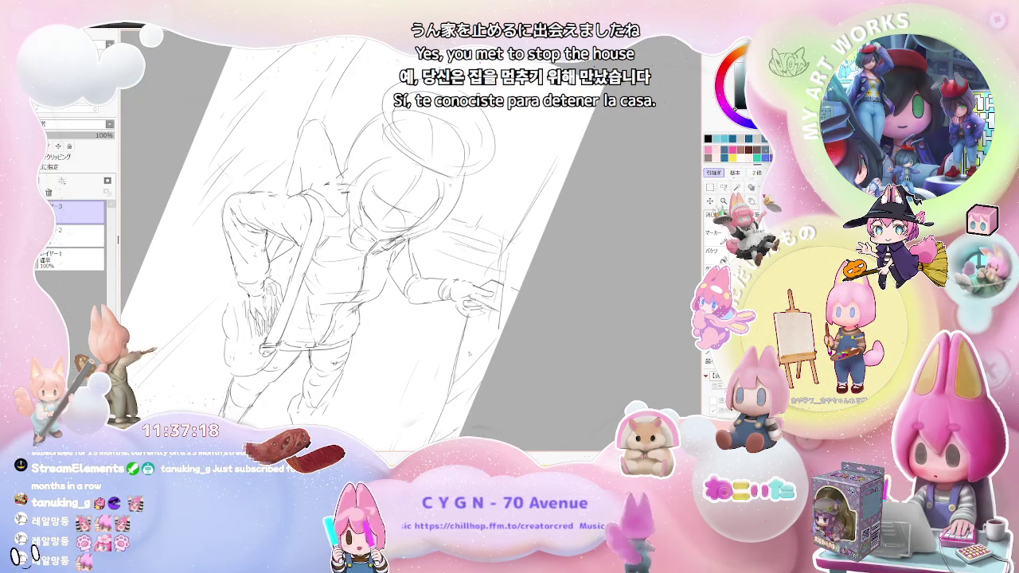
drag(491, 278, 502, 251)
Straighten the canvas view upright and sketch a floor line beneath the figure
scroll(549, 239, down, 1)
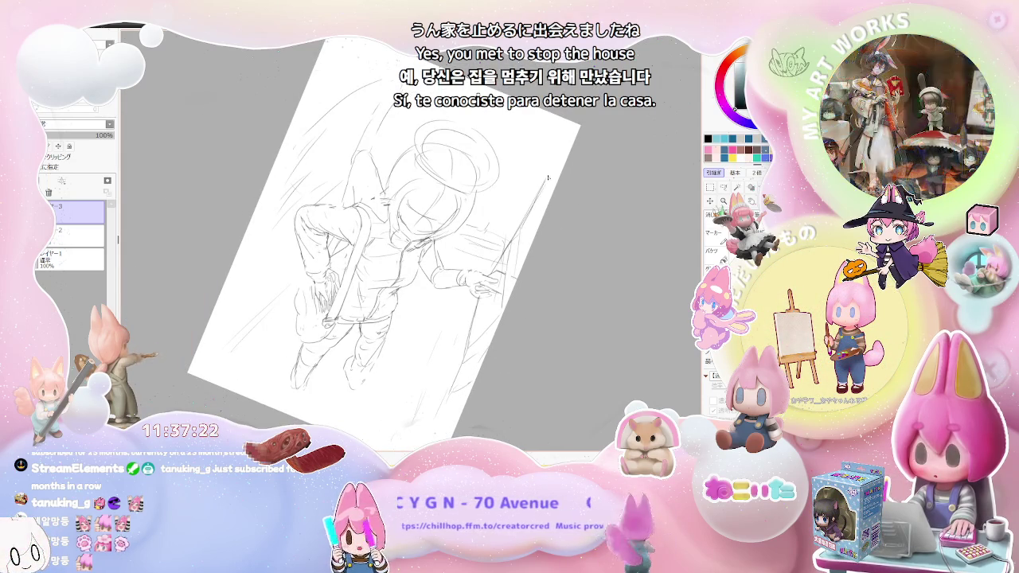
key(Home)
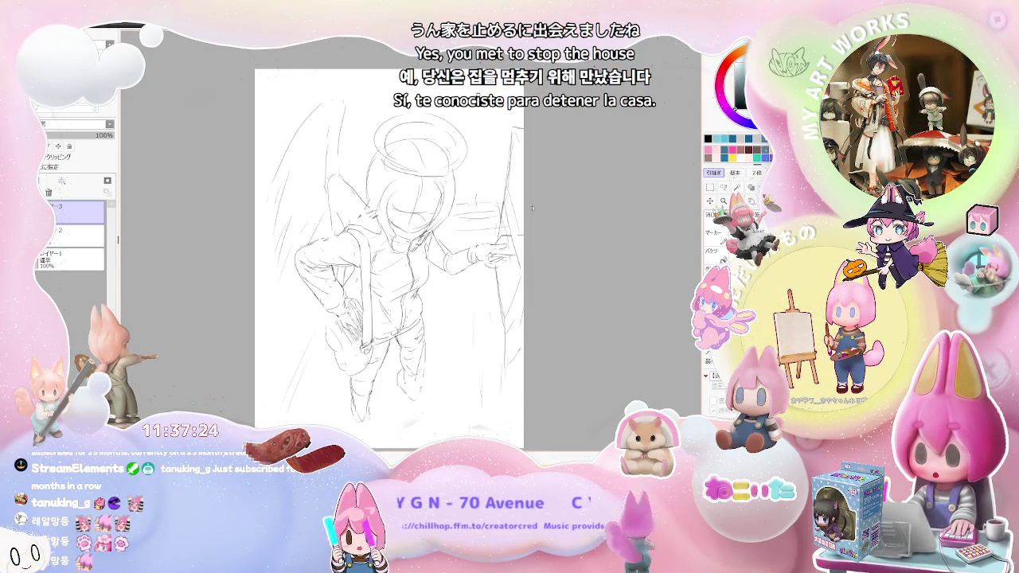
drag(262, 371, 338, 376)
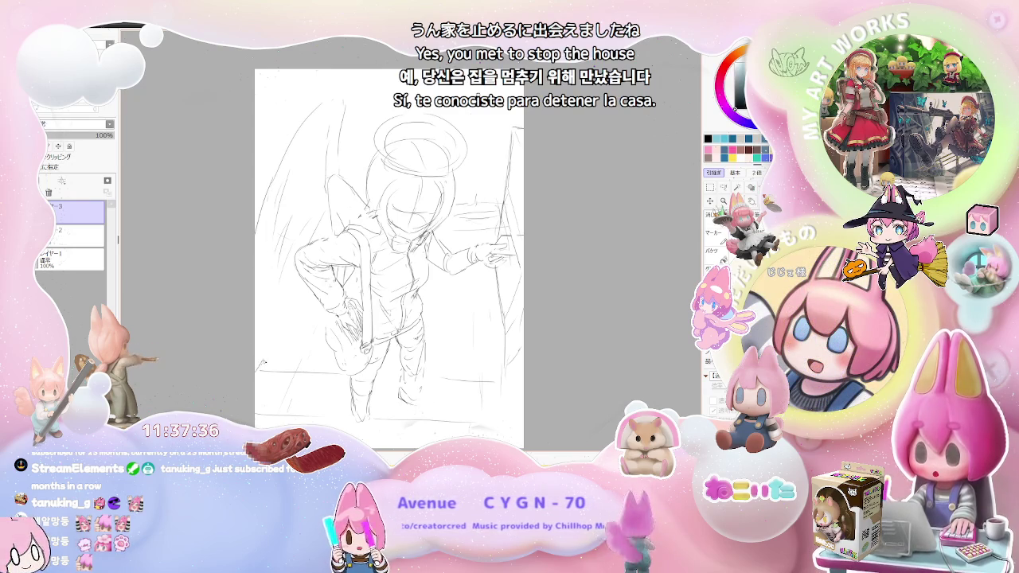
Recentre the sketch and add light pencil strokes along the angel's leg and foot
scroll(323, 293, down, 2)
scroll(325, 295, up, 2)
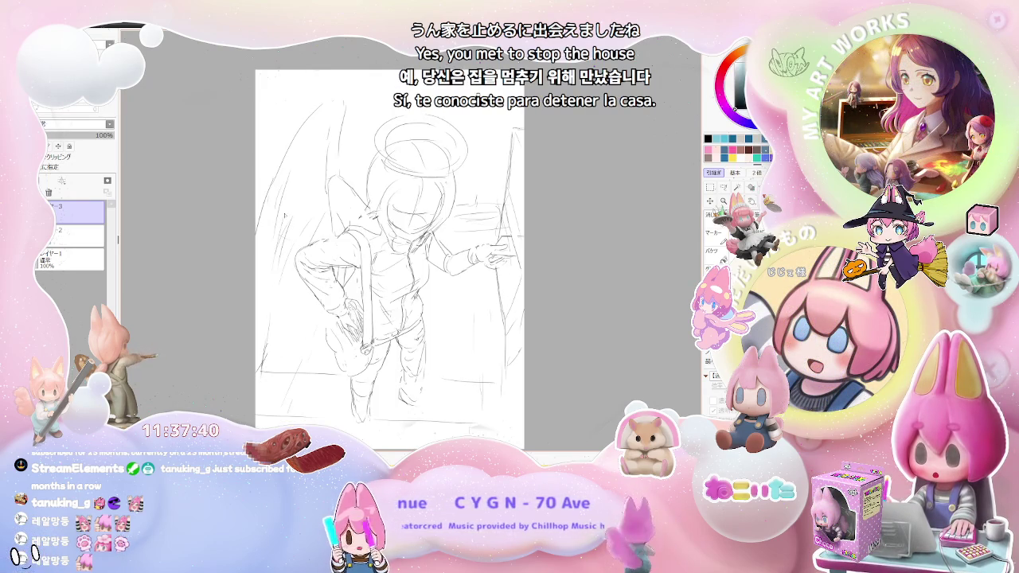
scroll(429, 383, down, 2)
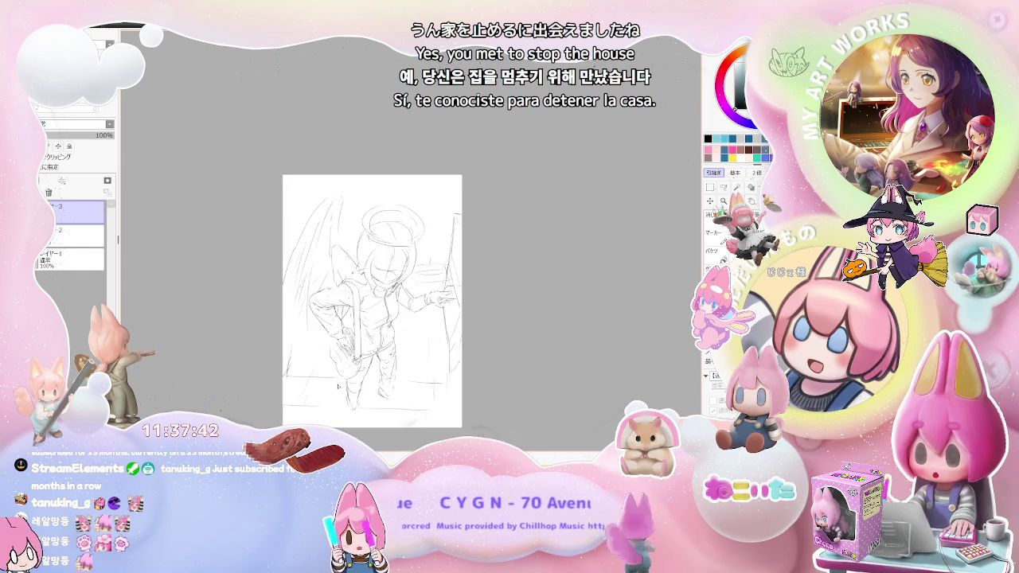
drag(429, 383, 456, 396)
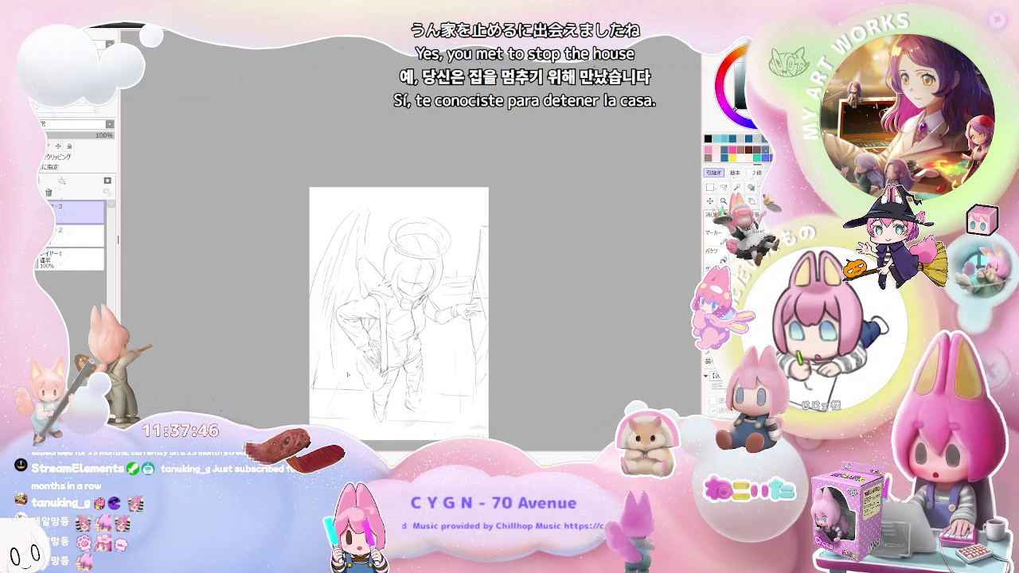
scroll(410, 426, up, 2)
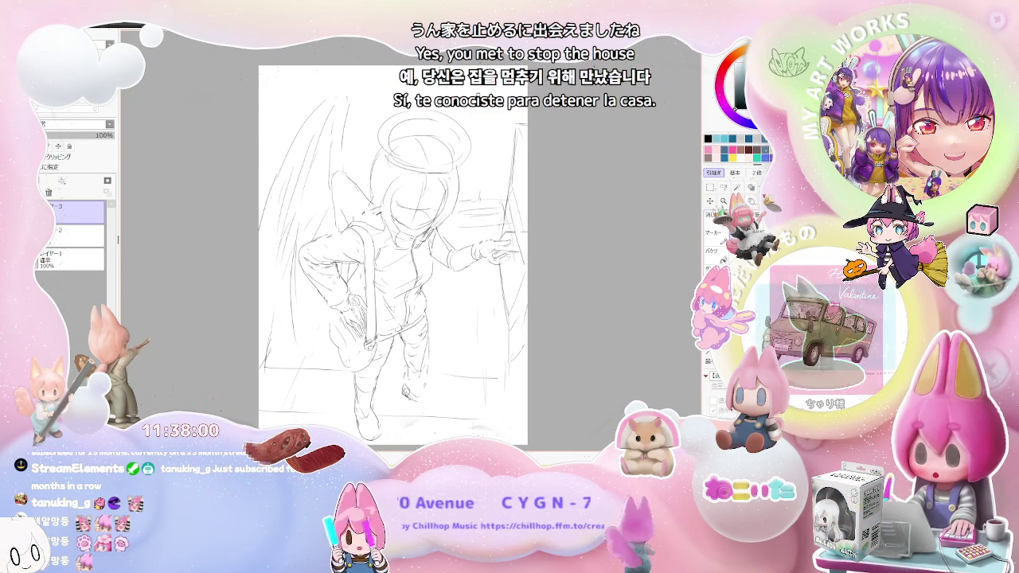
drag(400, 384, 410, 399)
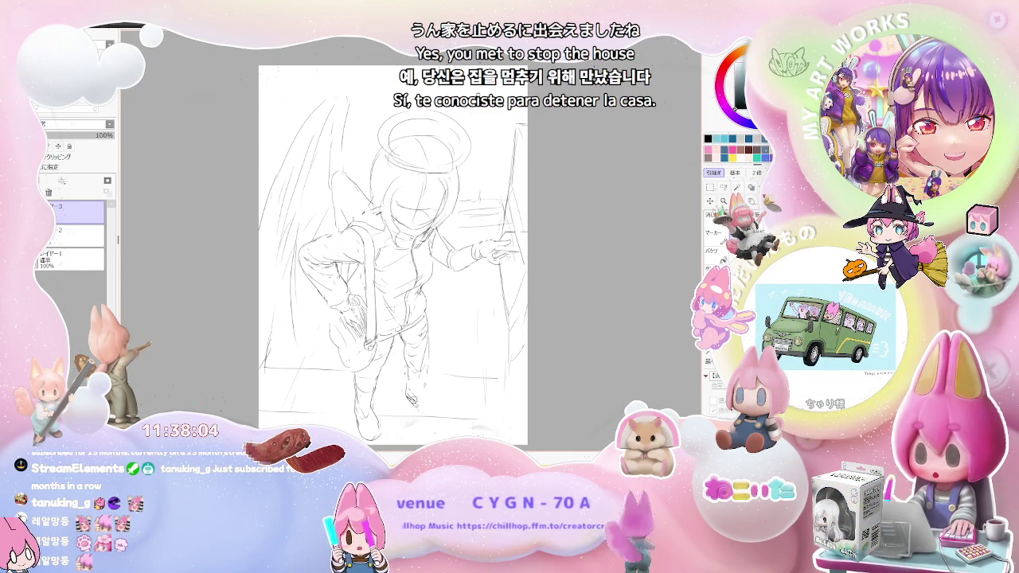
drag(417, 397, 424, 408)
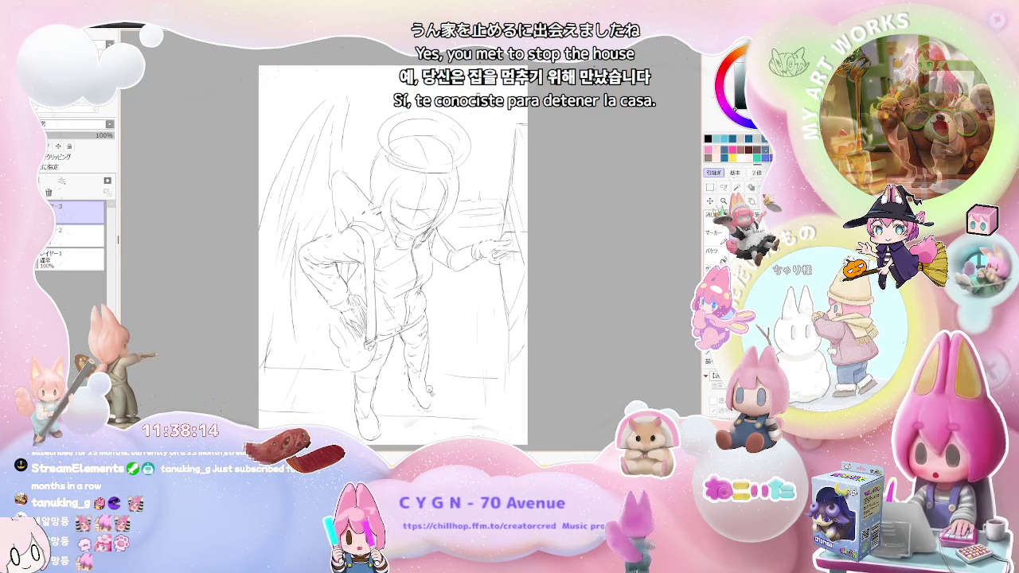
scroll(443, 403, down, 1)
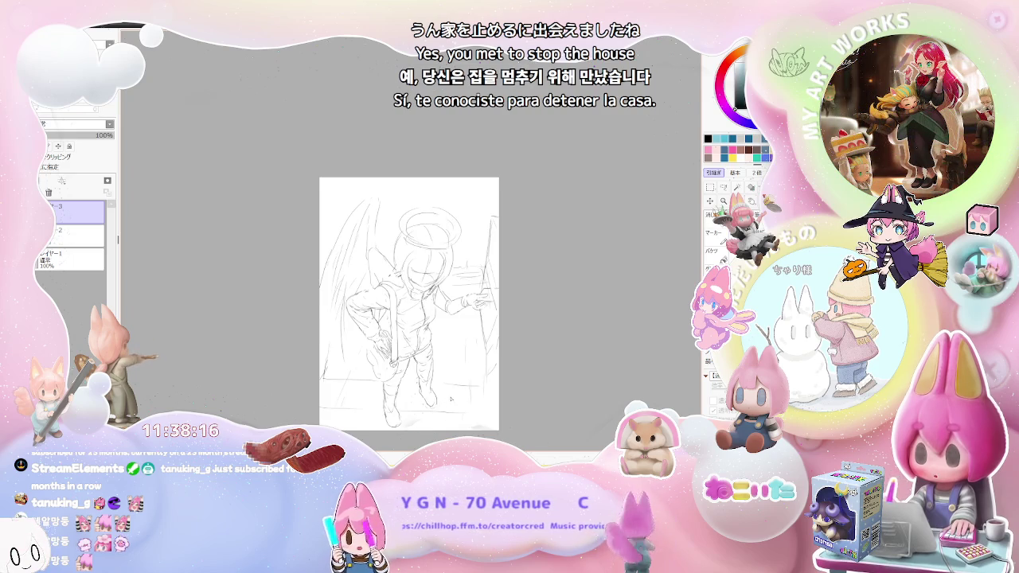
key(h)
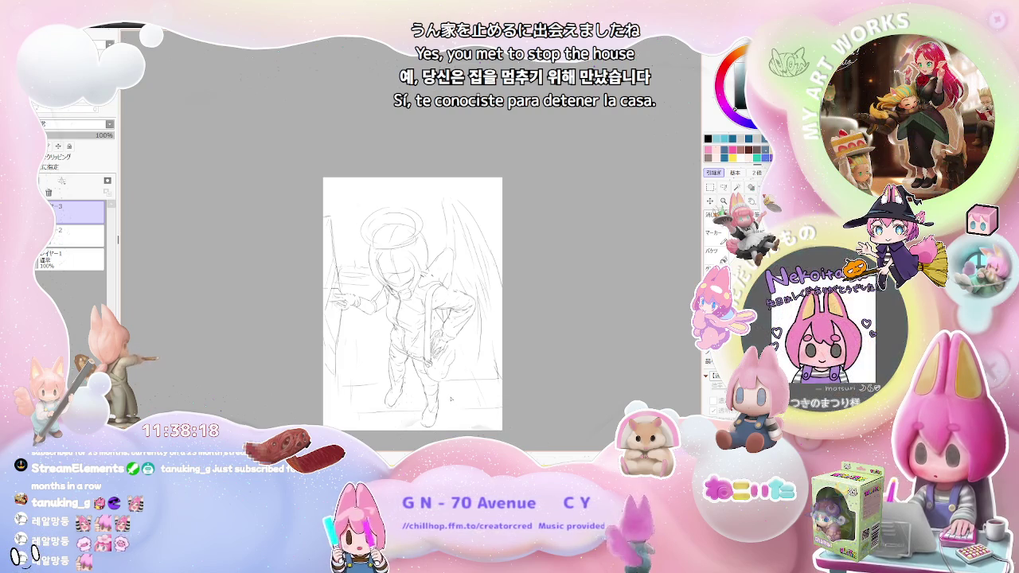
scroll(392, 376, up, 1)
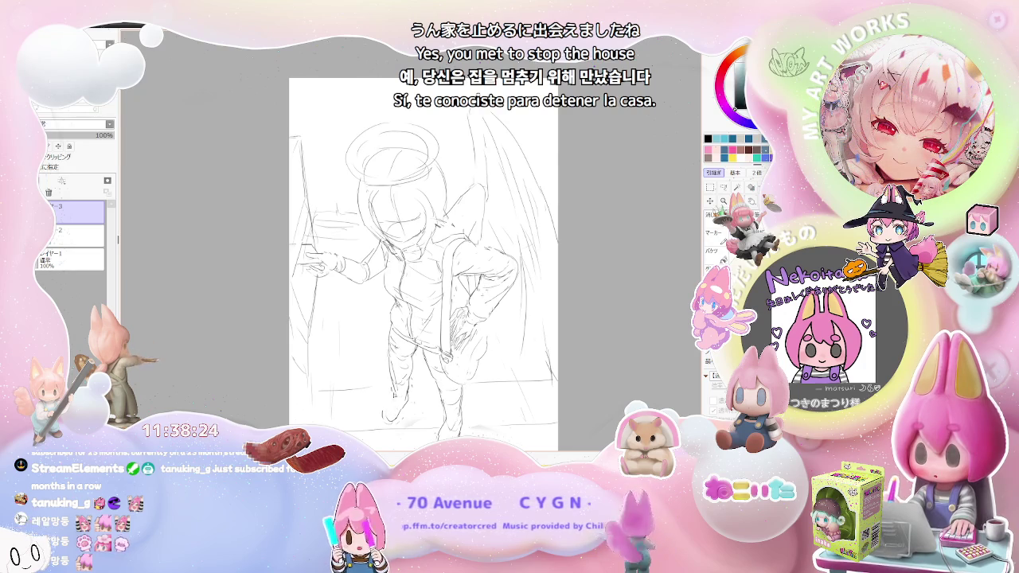
scroll(433, 307, down, 1)
scroll(433, 307, down, 1)
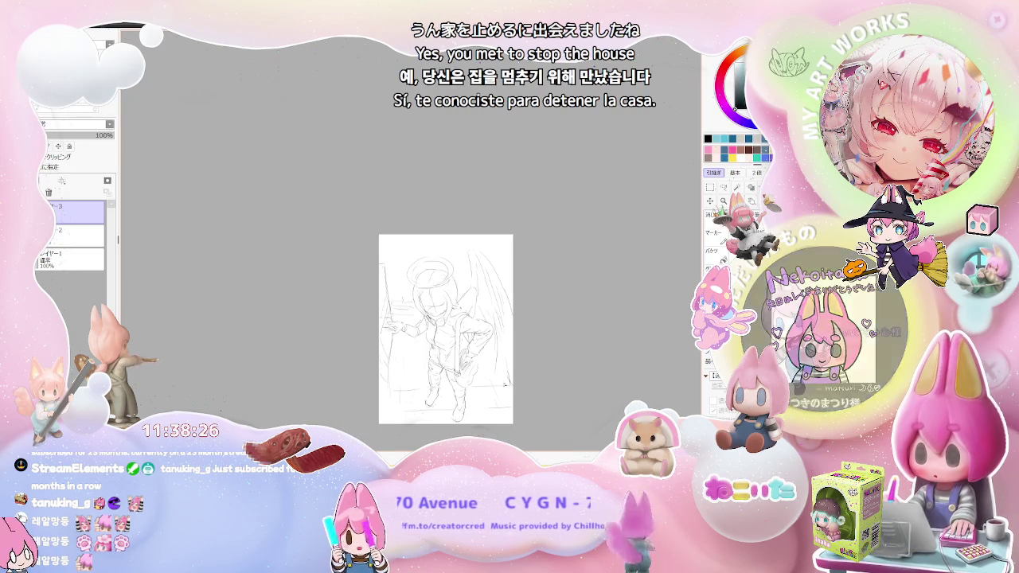
scroll(433, 307, up, 1)
scroll(449, 410, up, 1)
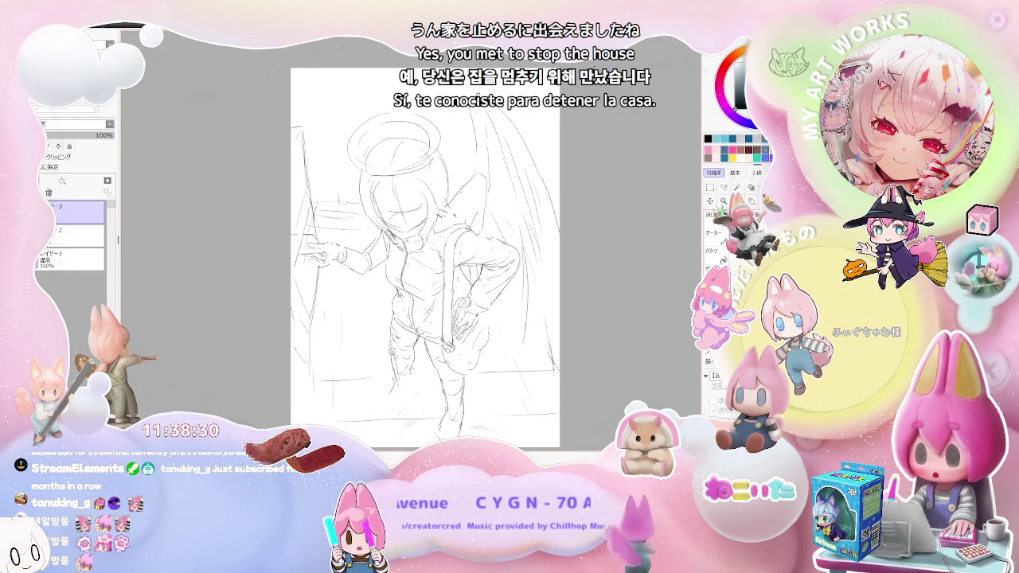
scroll(490, 366, down, 1)
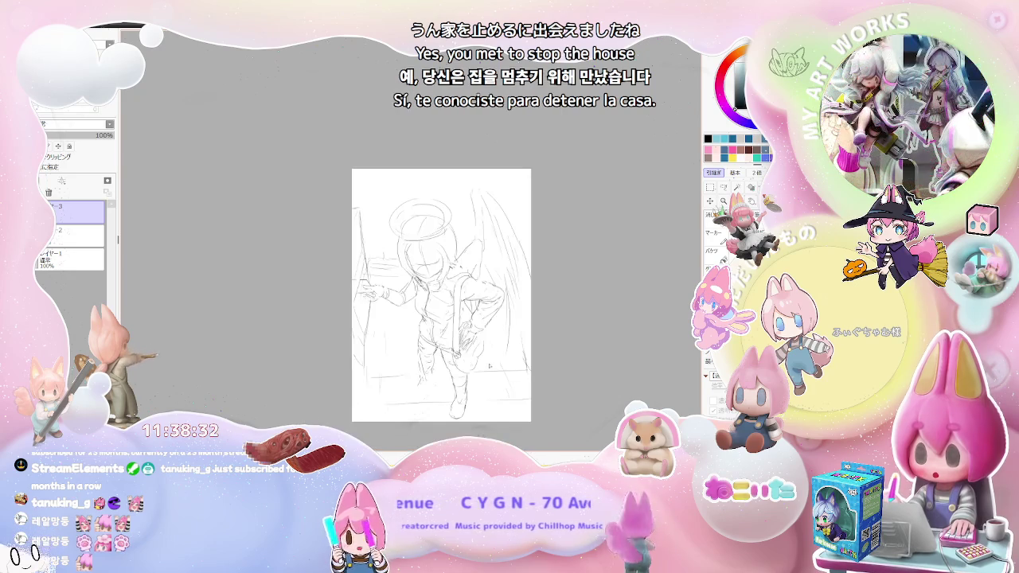
scroll(479, 373, up, 1)
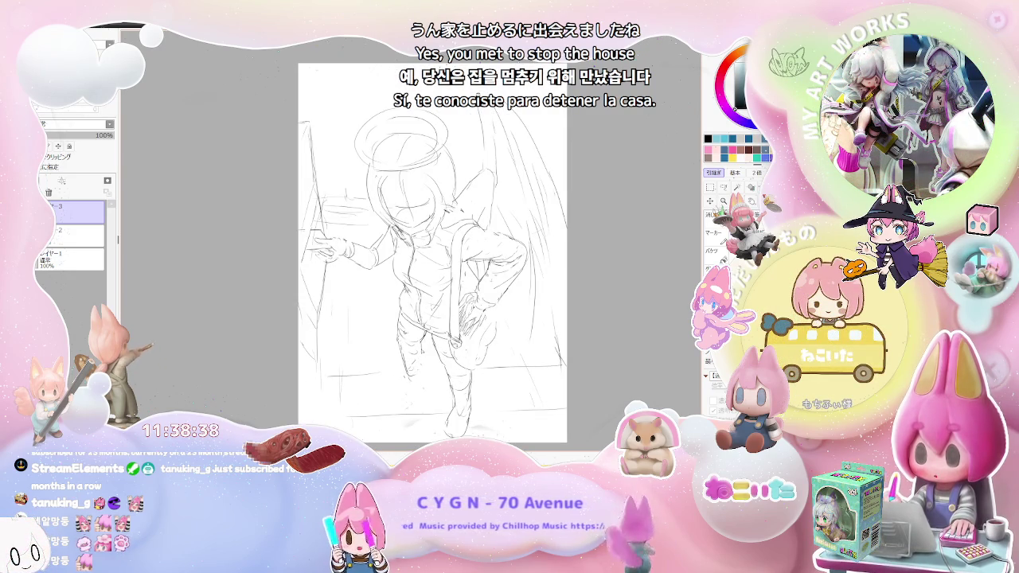
scroll(454, 360, down, 1)
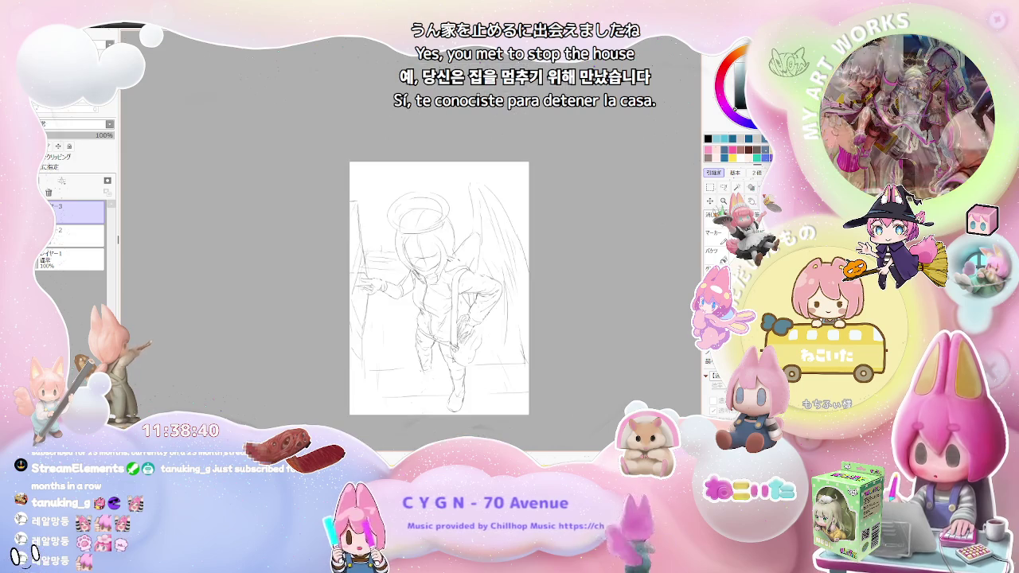
key(h)
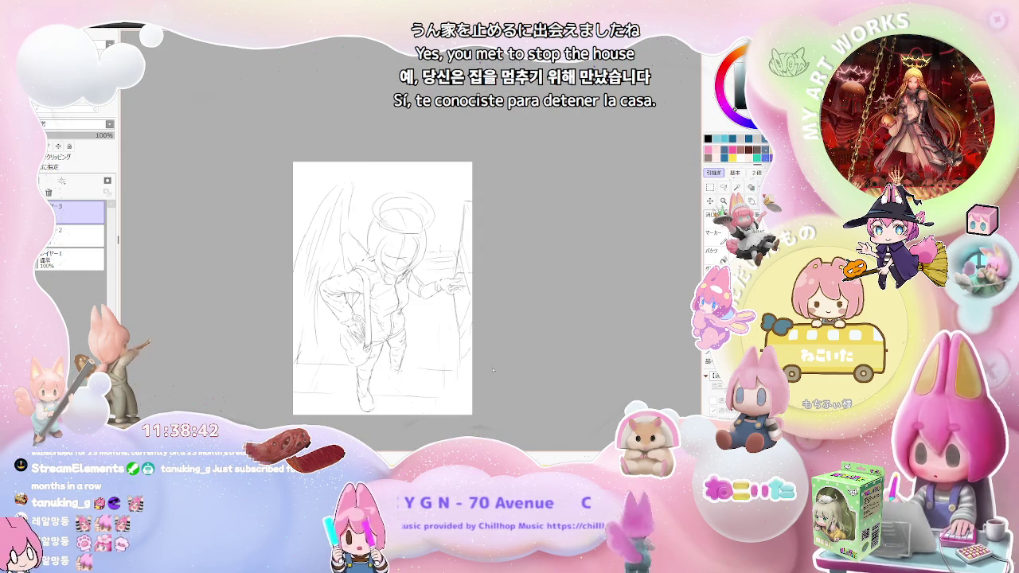
scroll(408, 374, up, 1)
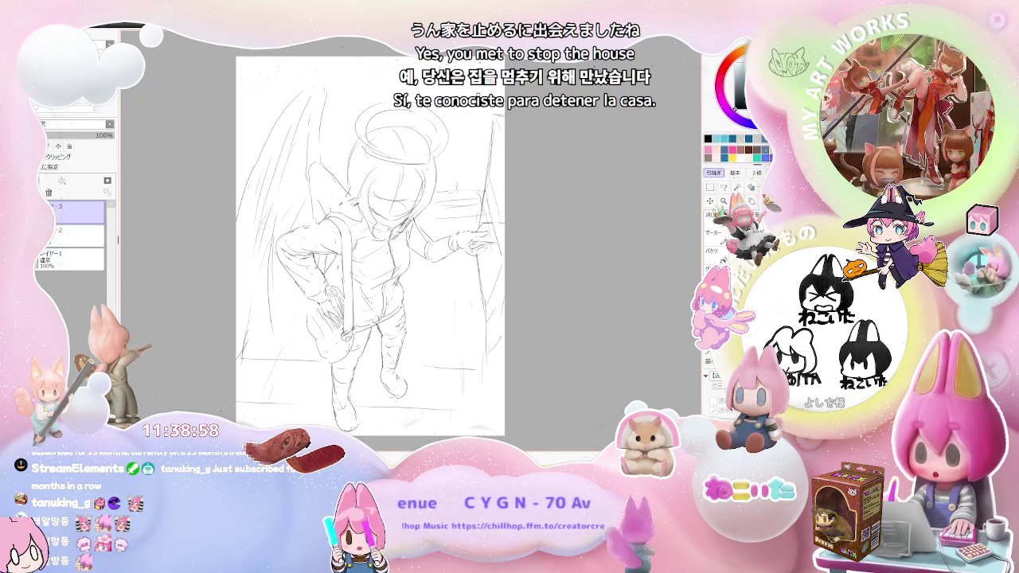
scroll(404, 379, down, 1)
scroll(414, 371, down, 1)
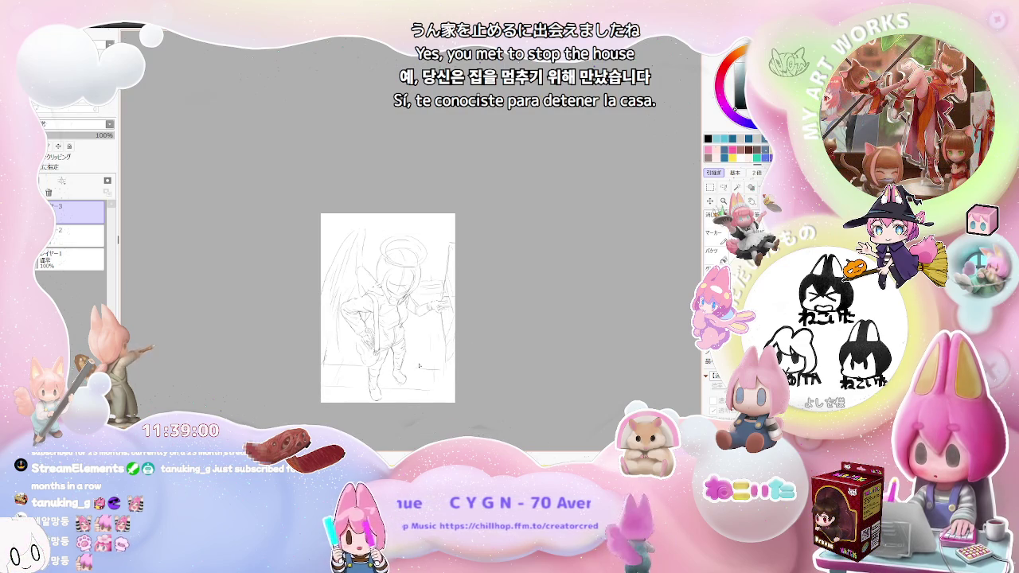
scroll(419, 366, up, 1)
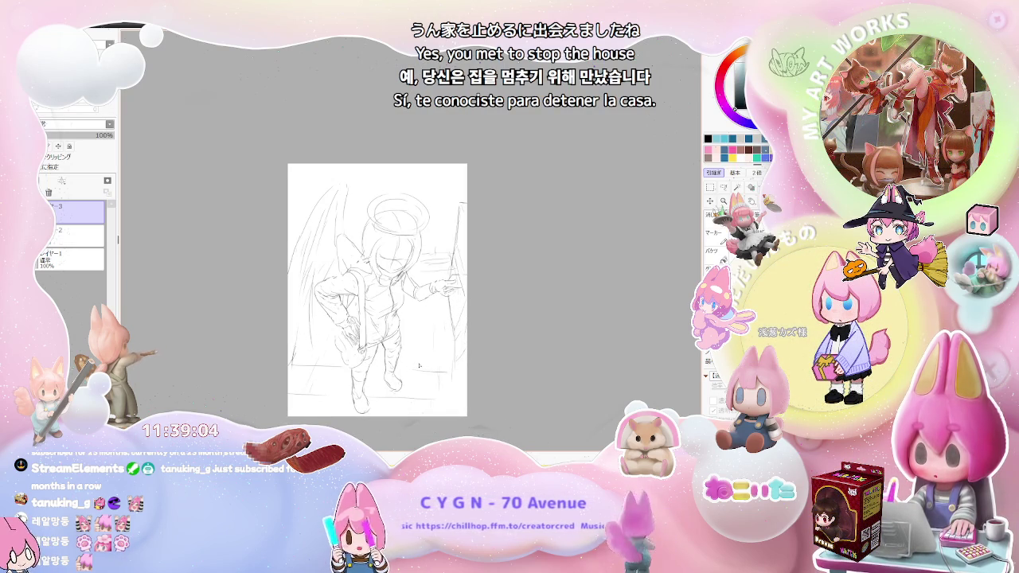
scroll(419, 366, up, 2)
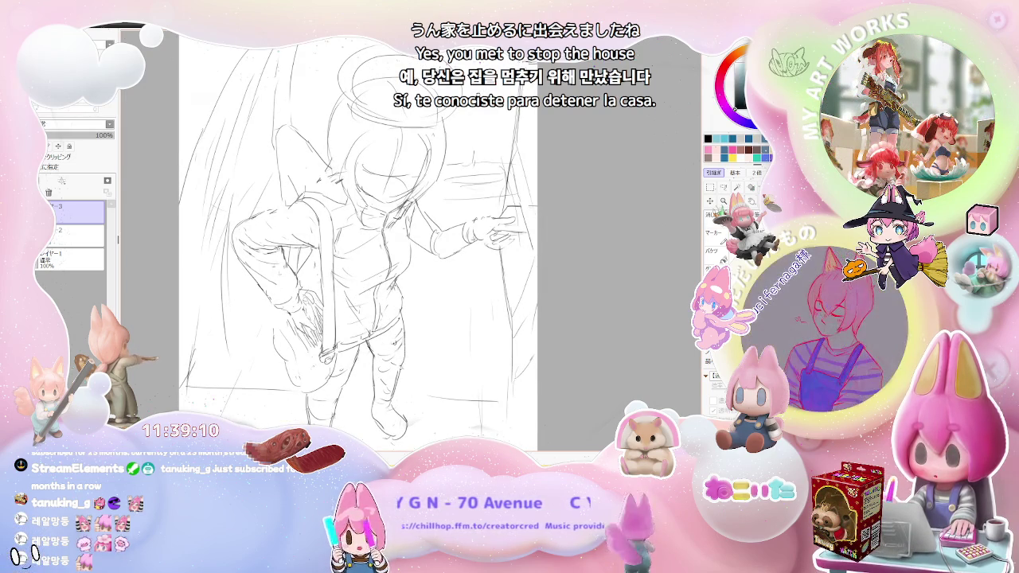
scroll(395, 365, down, 2)
scroll(448, 382, down, 2)
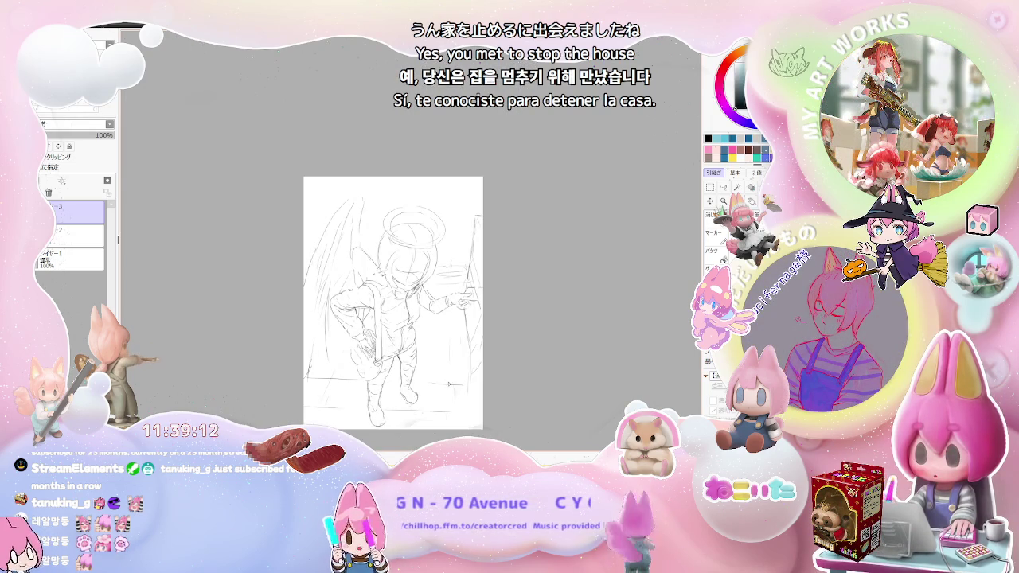
scroll(450, 383, down, 1)
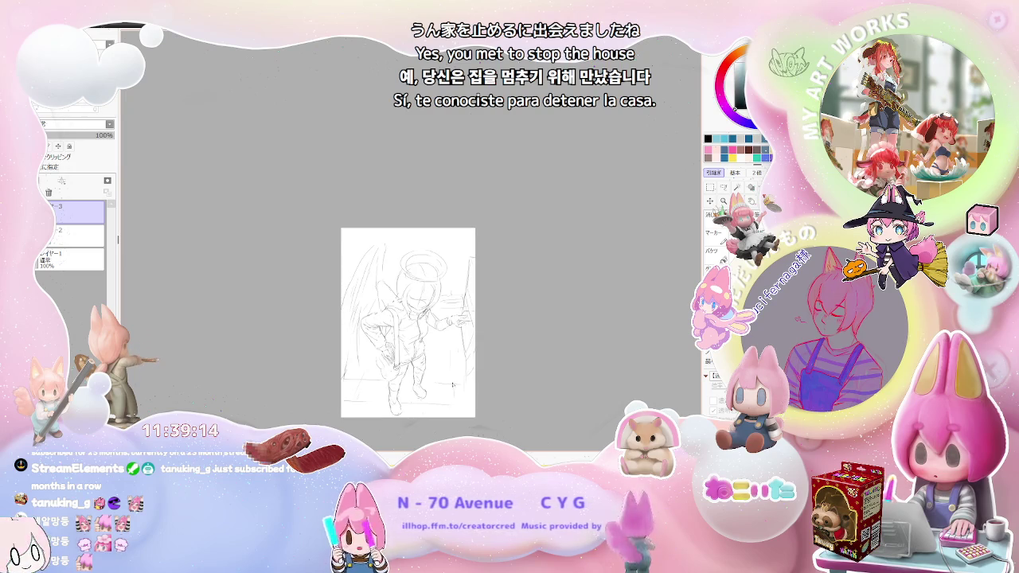
scroll(450, 385, up, 2)
scroll(374, 364, up, 1)
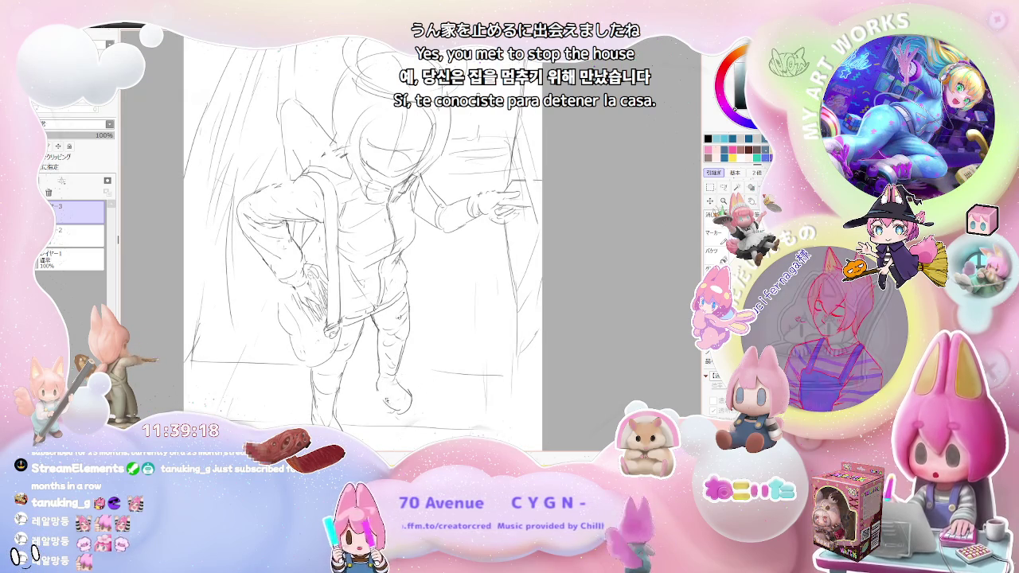
scroll(423, 411, down, 1)
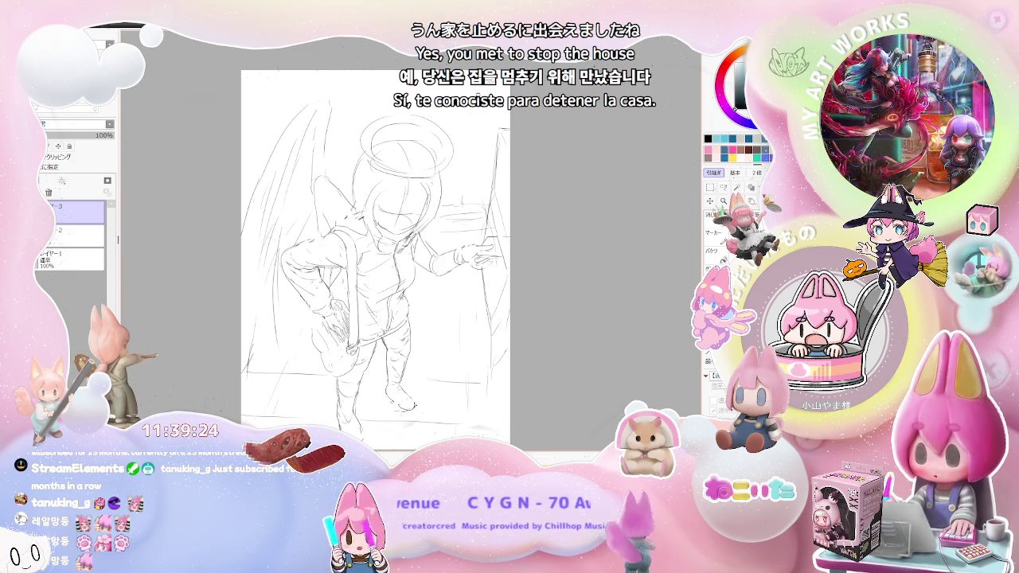
scroll(422, 393, down, 2)
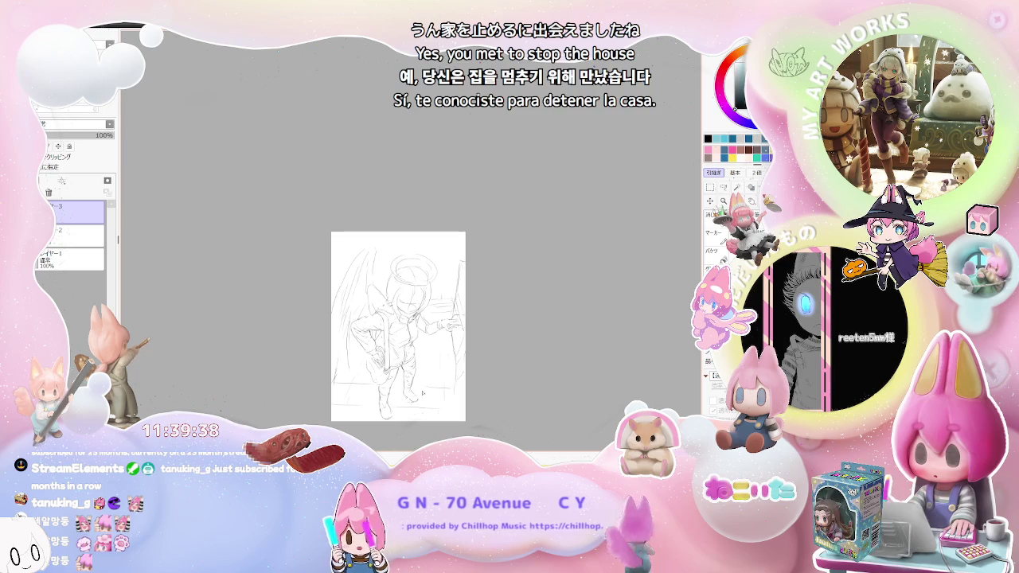
scroll(416, 358, up, 2)
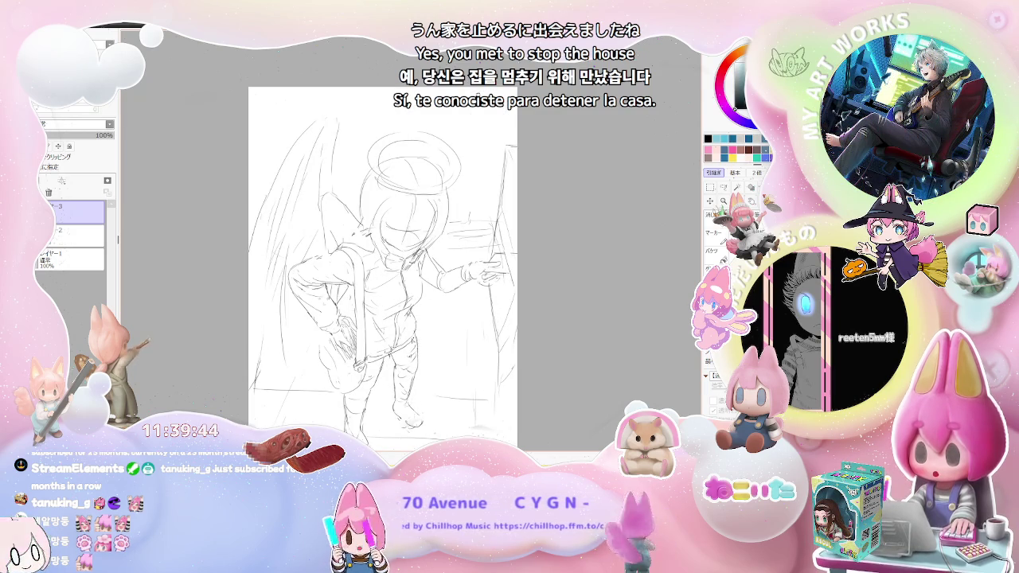
scroll(417, 335, down, 1)
scroll(458, 299, up, 1)
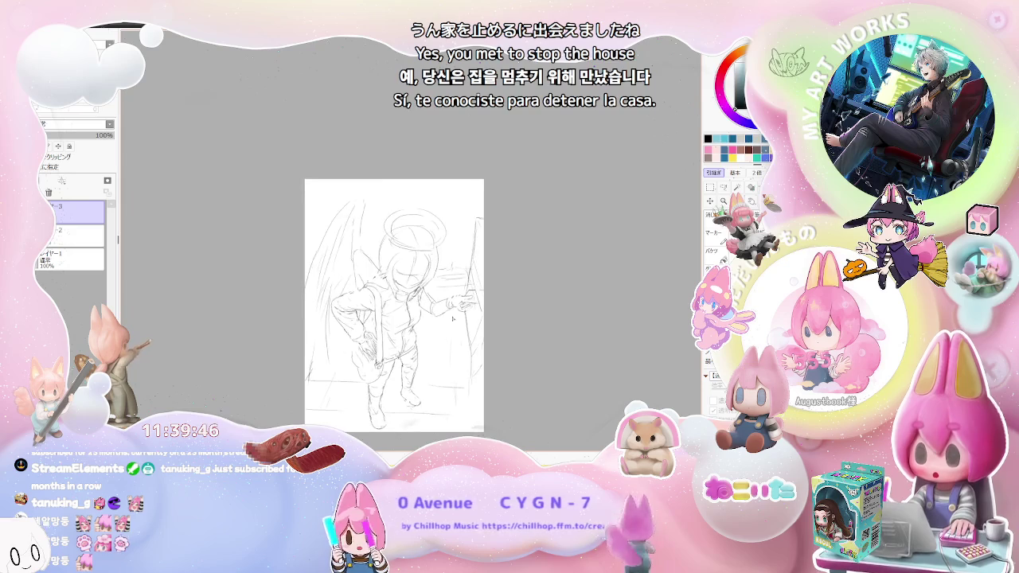
scroll(446, 301, up, 1)
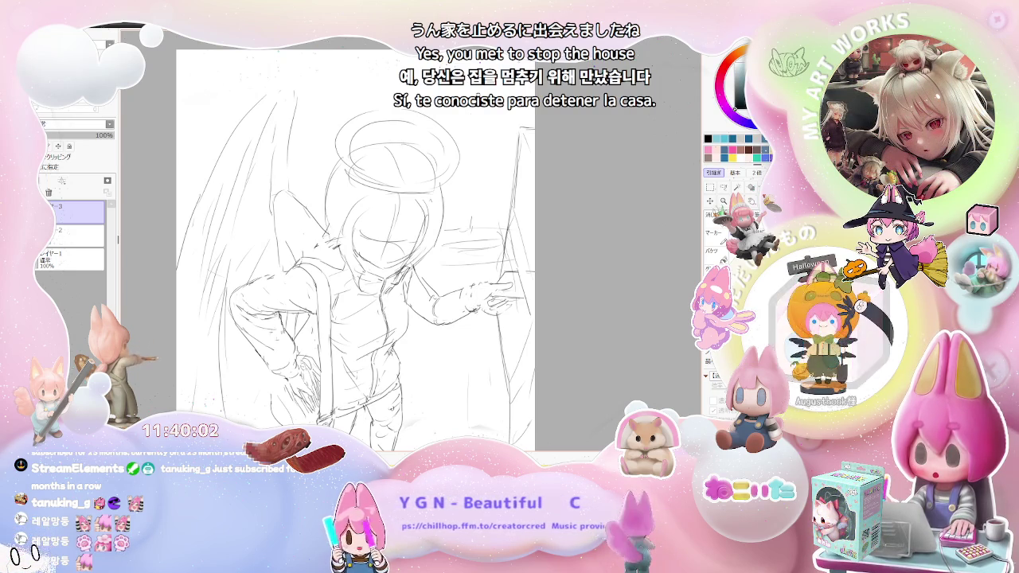
scroll(358, 278, up, 1)
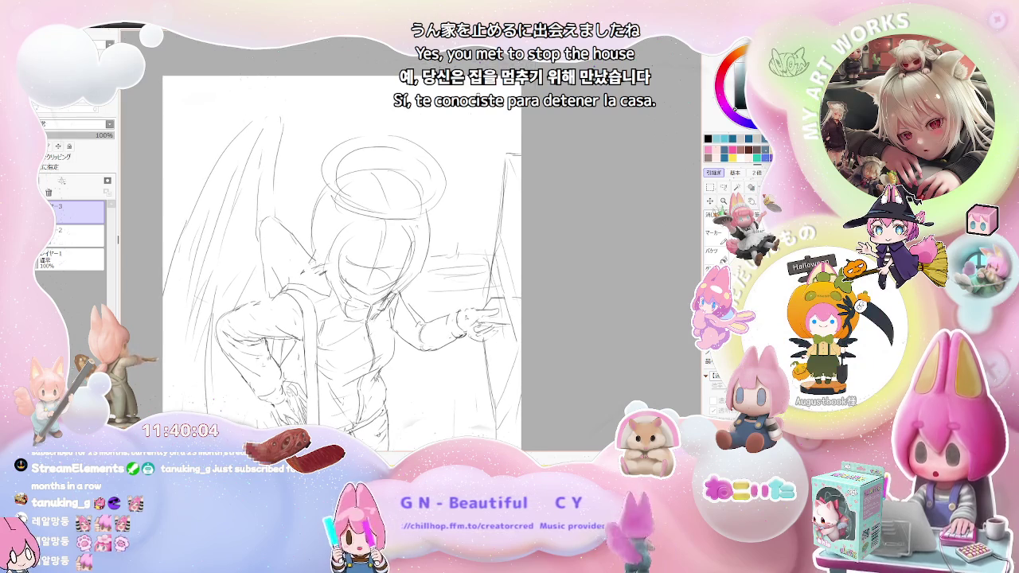
Draw a sleeve cuff at the pointing hand's wrist and refine the fingers up close
drag(458, 313, 455, 330)
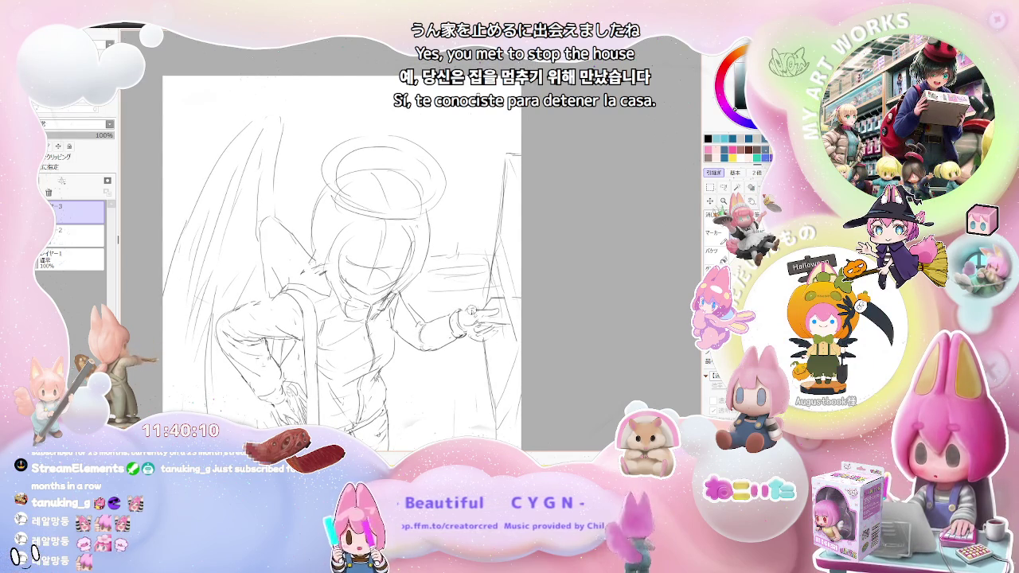
scroll(469, 313, up, 1)
scroll(459, 320, up, 1)
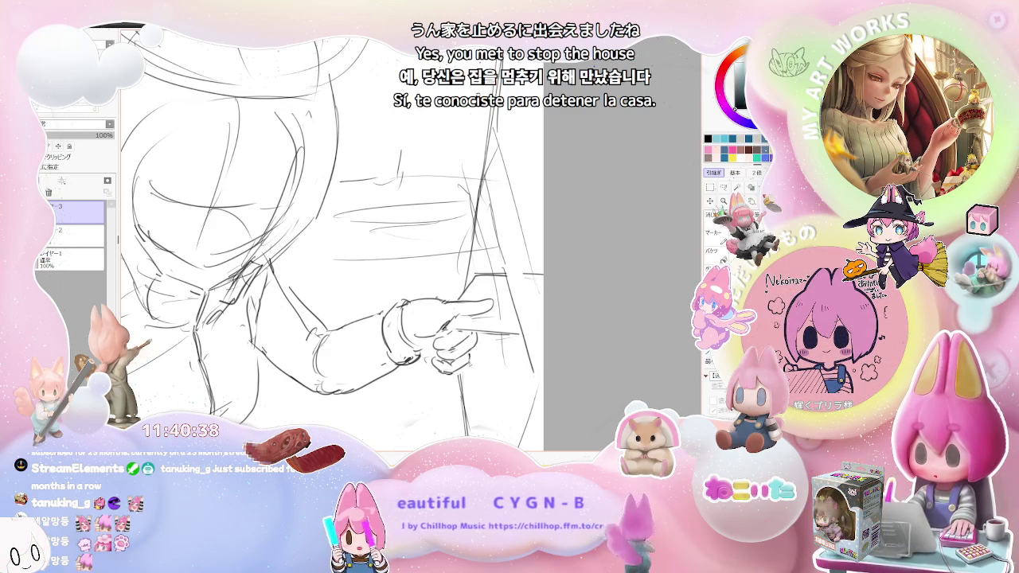
scroll(477, 335, down, 1)
scroll(478, 334, down, 1)
scroll(477, 335, down, 1)
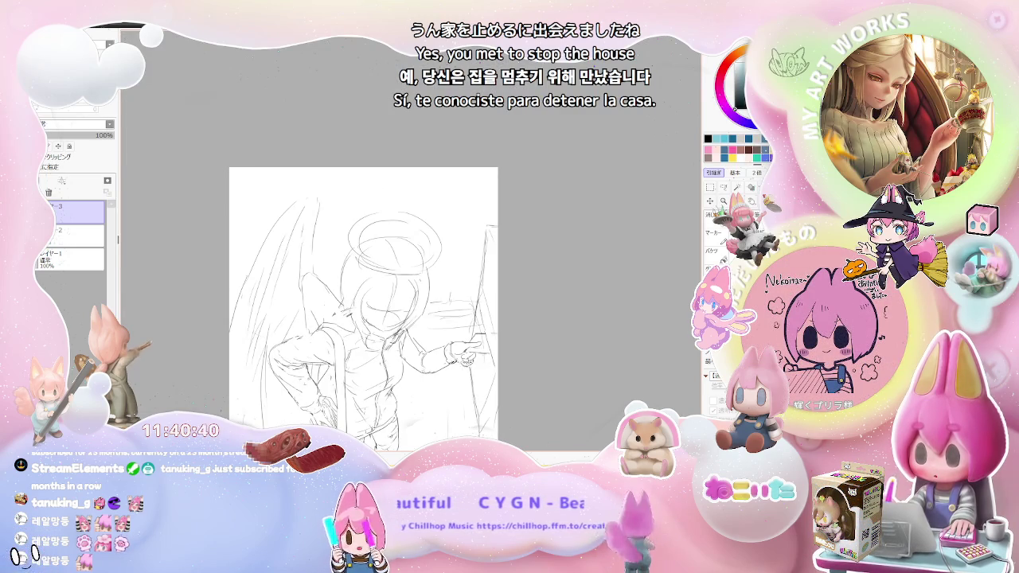
Zoom into the figure and sketch a short line along the angel's arm
scroll(498, 351, down, 1)
scroll(509, 353, up, 1)
scroll(478, 334, up, 1)
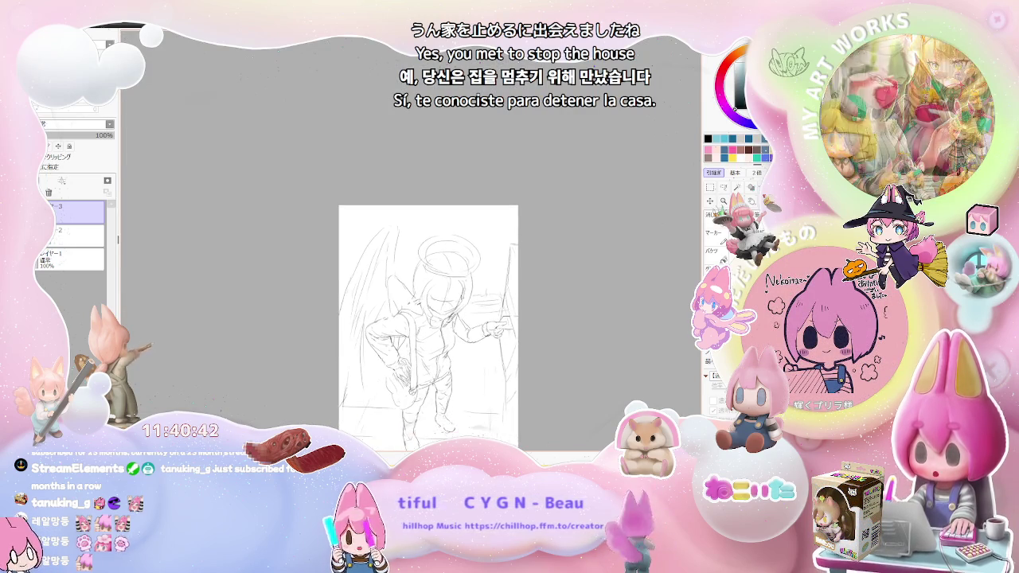
scroll(446, 318, up, 2)
scroll(409, 298, up, 2)
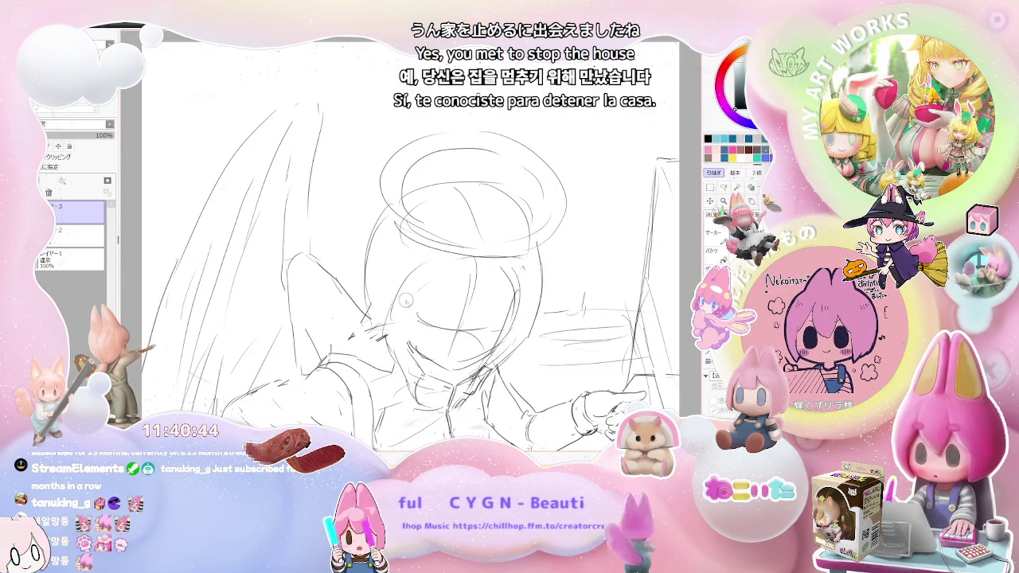
drag(414, 340, 411, 359)
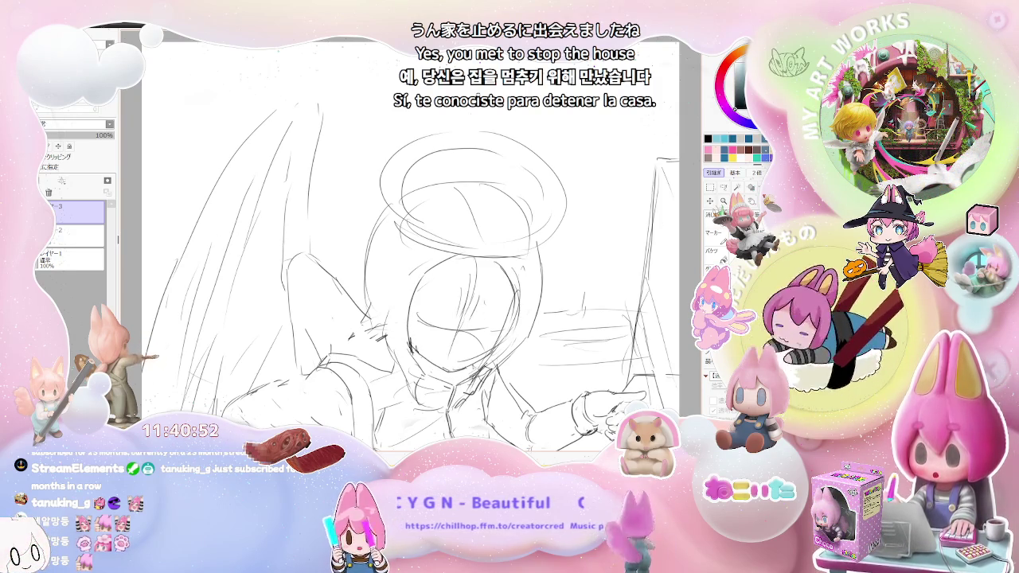
scroll(411, 246, down, 3)
scroll(411, 247, down, 2)
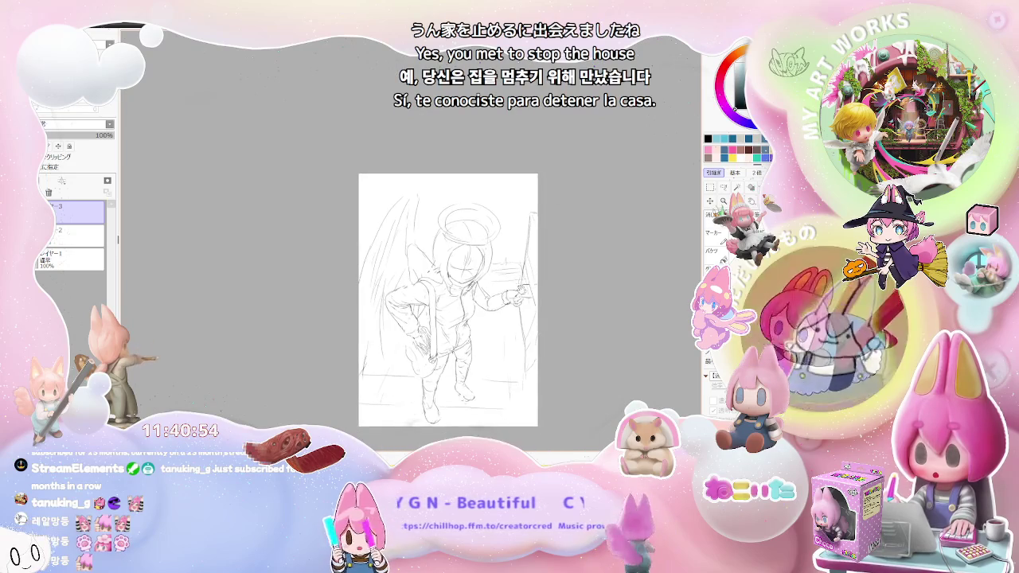
Zoom on the head and sketch bangs across the forehead and closed, curved eyes
scroll(443, 314, up, 1)
scroll(443, 314, up, 2)
scroll(442, 314, up, 2)
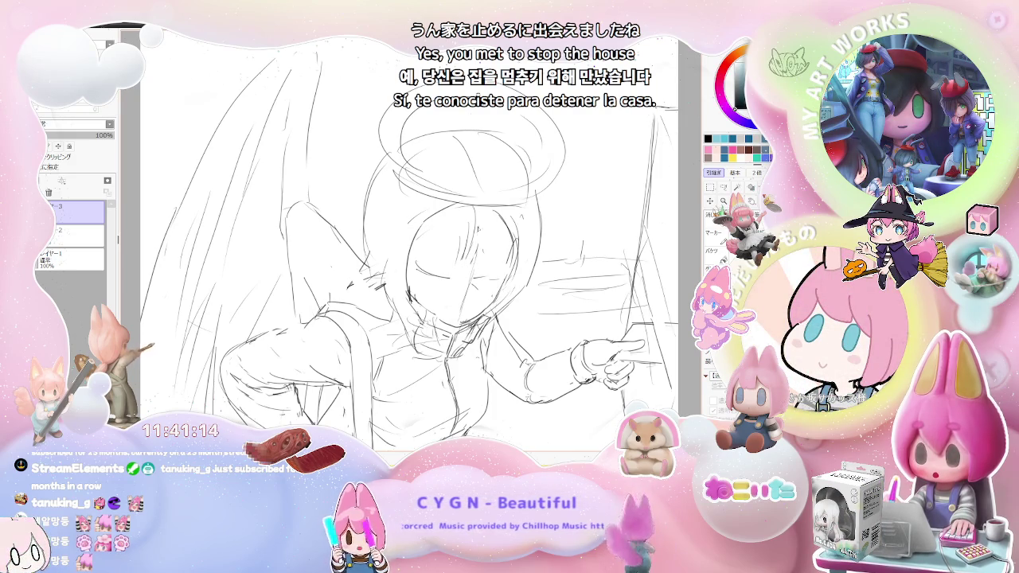
scroll(426, 275, down, 1)
scroll(426, 274, down, 1)
scroll(426, 275, down, 1)
scroll(427, 275, up, 1)
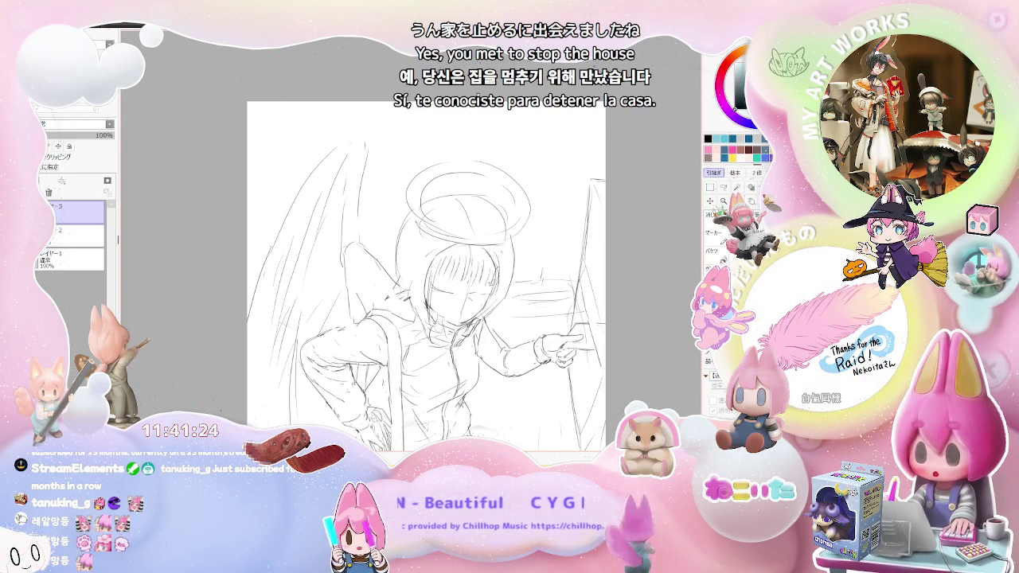
scroll(442, 291, up, 1)
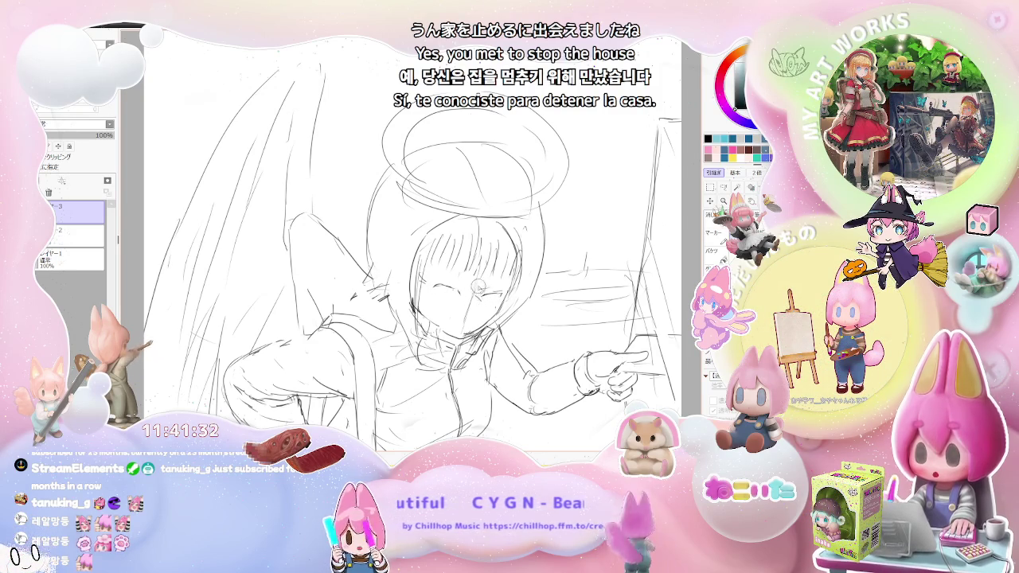
Sketch an open eye over a closed one, add a cheek stroke, and undo a stray chin mark
drag(476, 289, 481, 306)
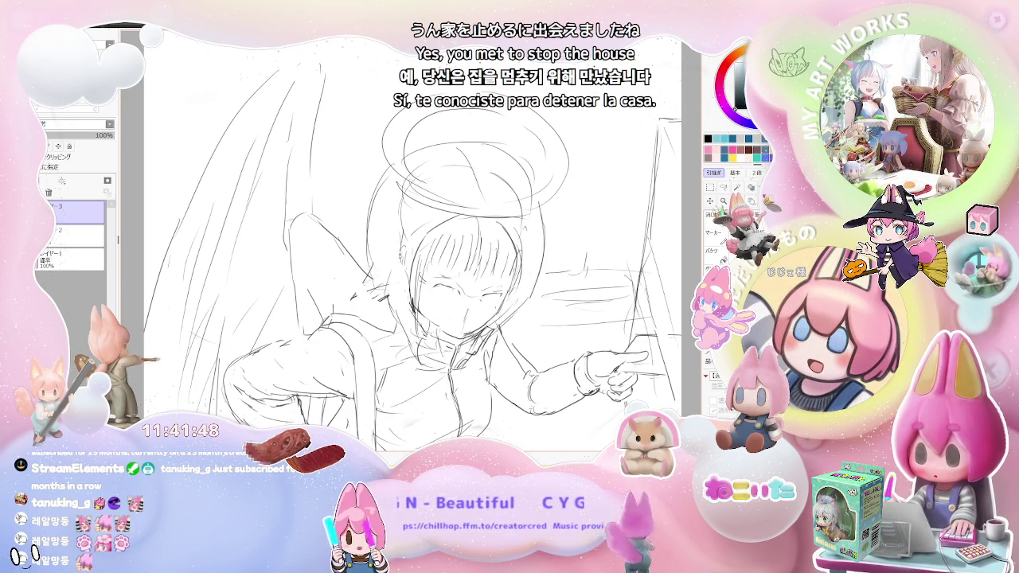
drag(401, 263, 406, 280)
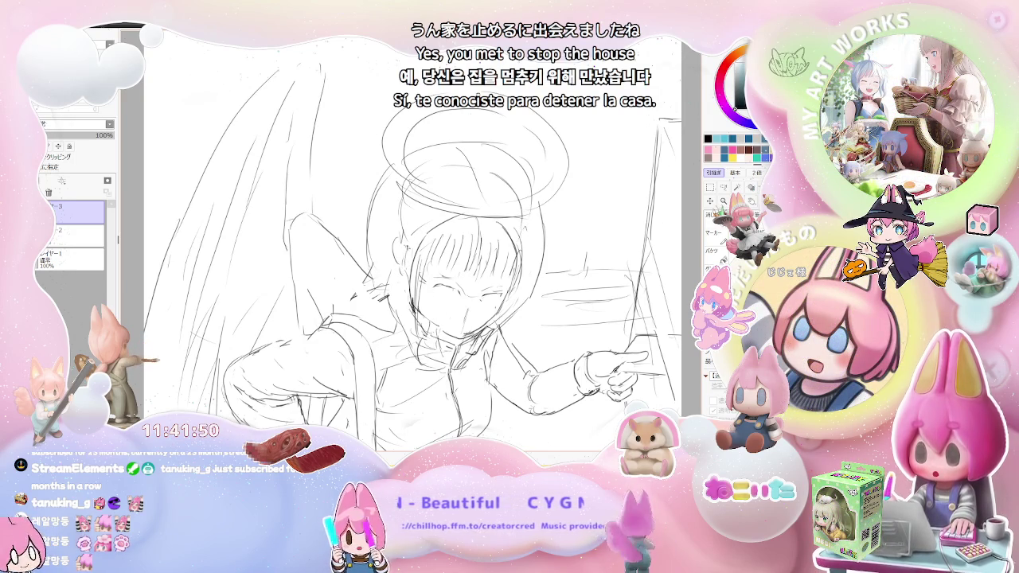
drag(433, 318, 443, 329)
key(ctrl+z)
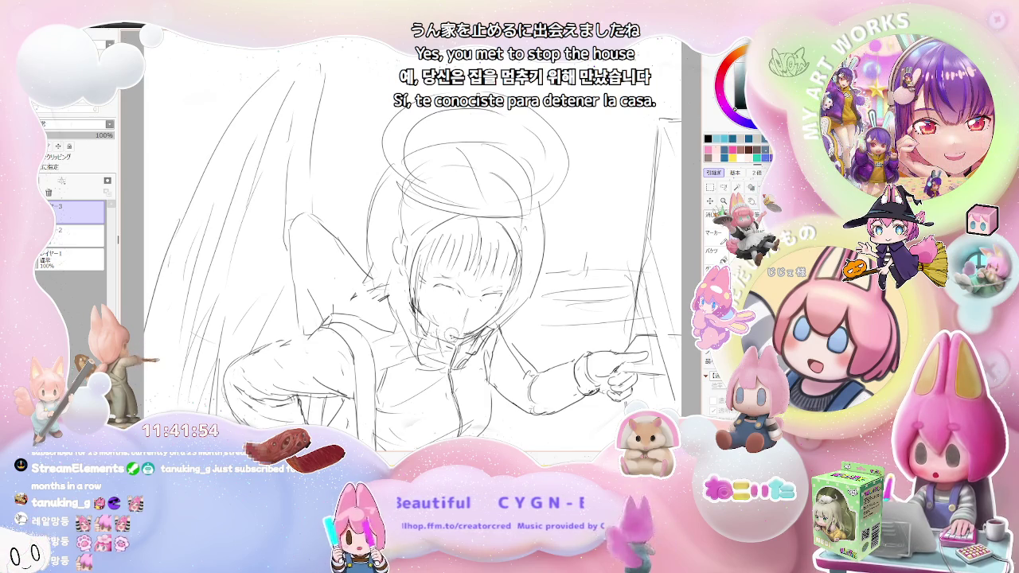
scroll(466, 287, up, 2)
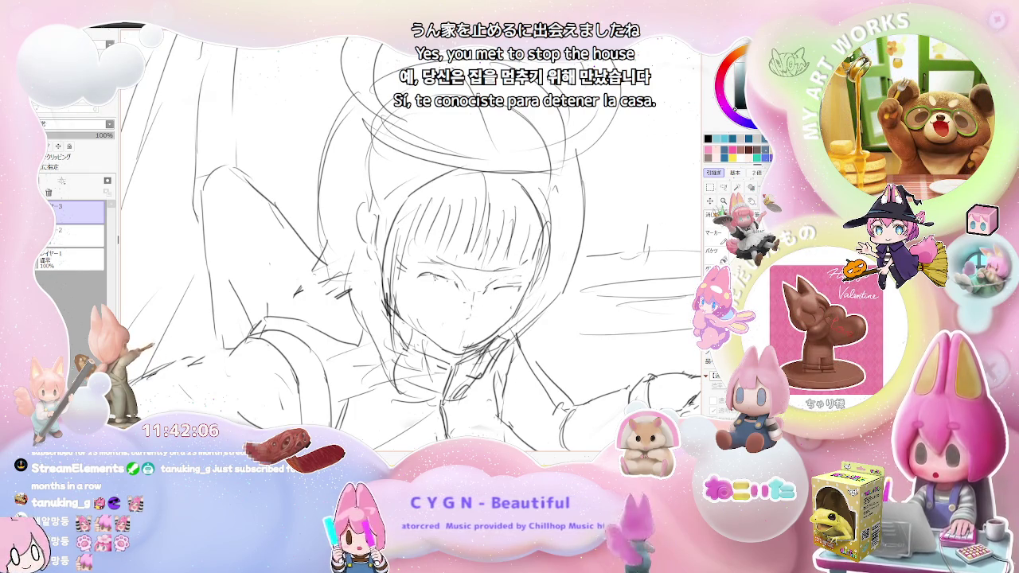
Add strokes across the lower face and left eye, undoing the unwanted eye circles
drag(426, 298, 470, 306)
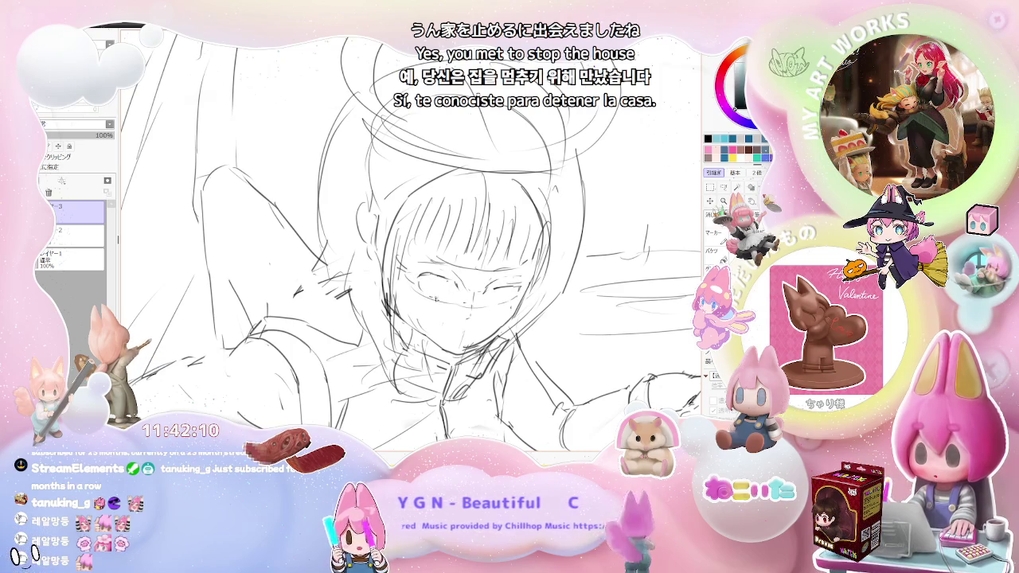
mouse_move(421, 278)
mouse_down()
mouse_move(426, 295)
mouse_move(502, 296)
mouse_up()
key(ctrl+z)
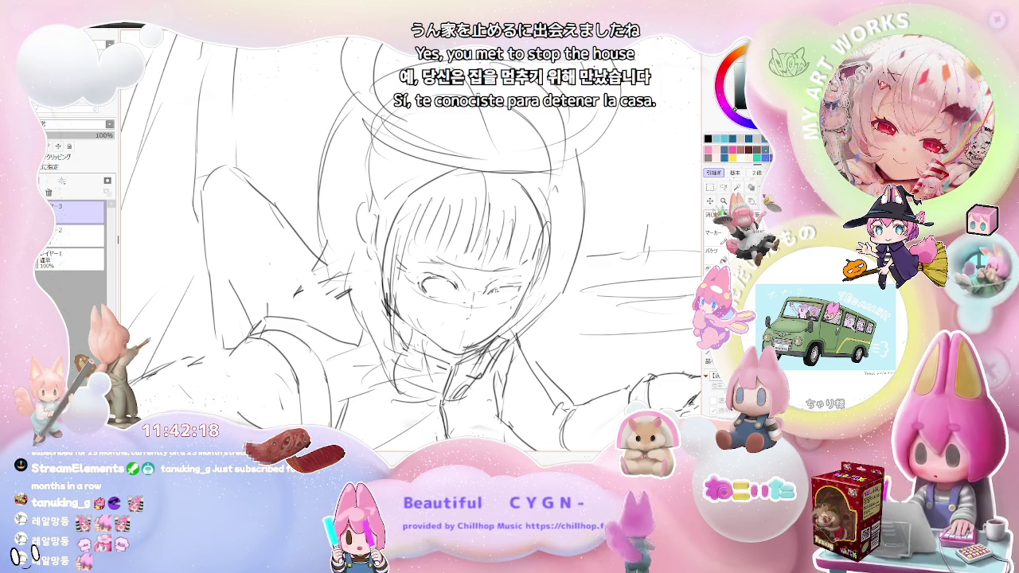
key(ctrl+z)
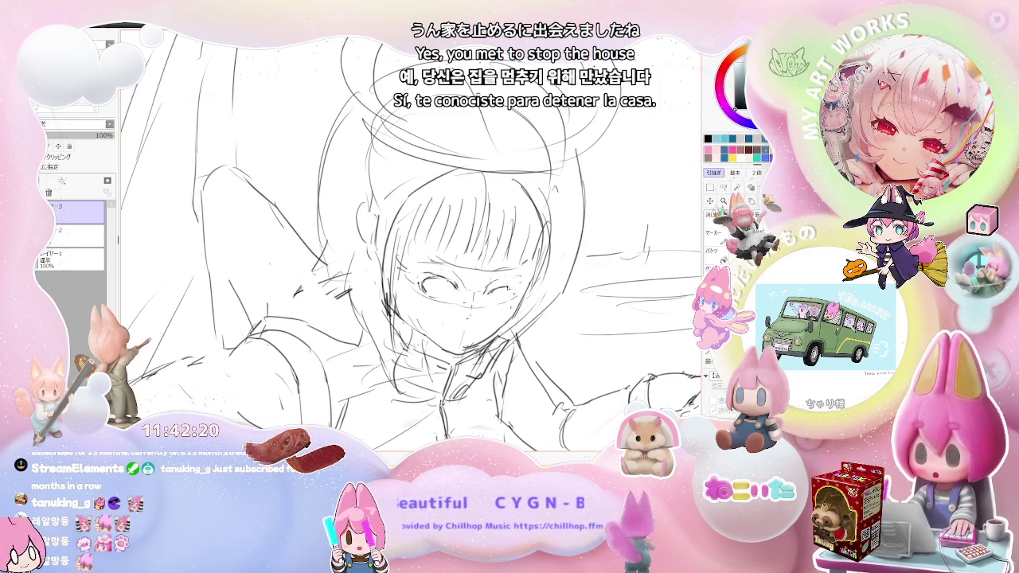
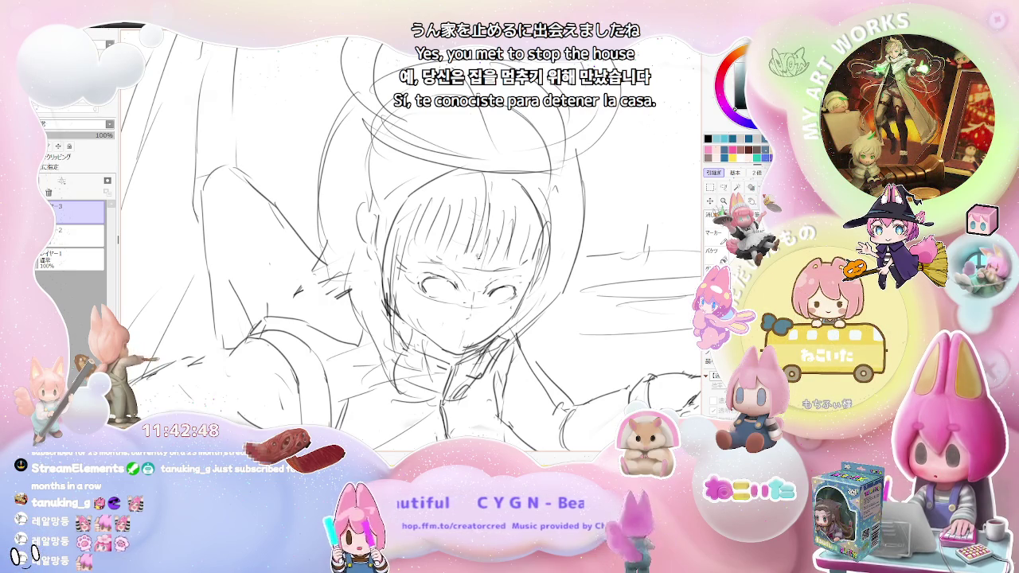
Redraw a stroke over the girl's eye, undo it, and zoom out then back in to check it
mouse_move(442, 261)
mouse_down()
mouse_move(470, 274)
mouse_move(444, 278)
mouse_move(460, 297)
mouse_up()
key(ctrl+z)
key(ctrl+z)
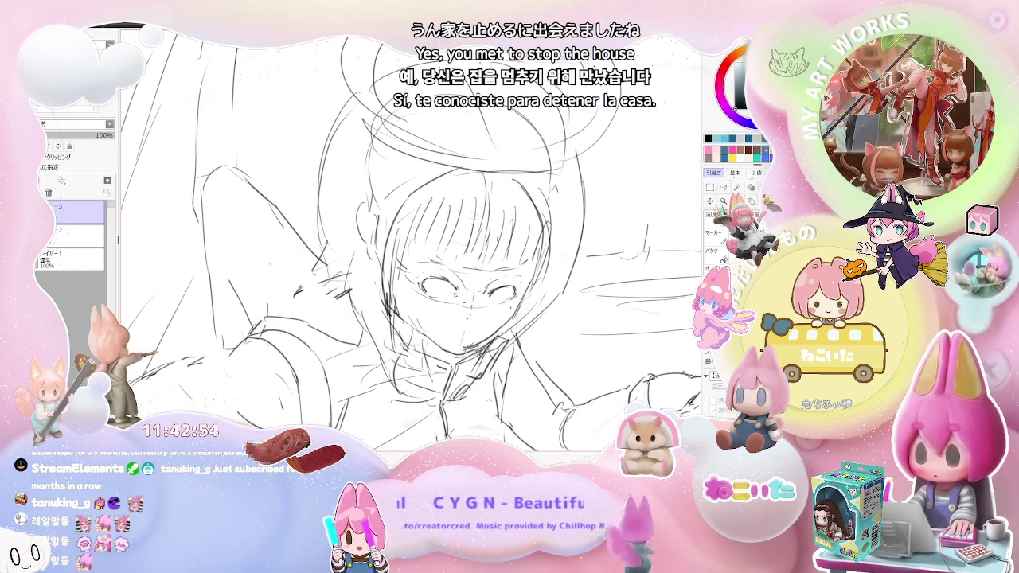
key(ctrl+minus)
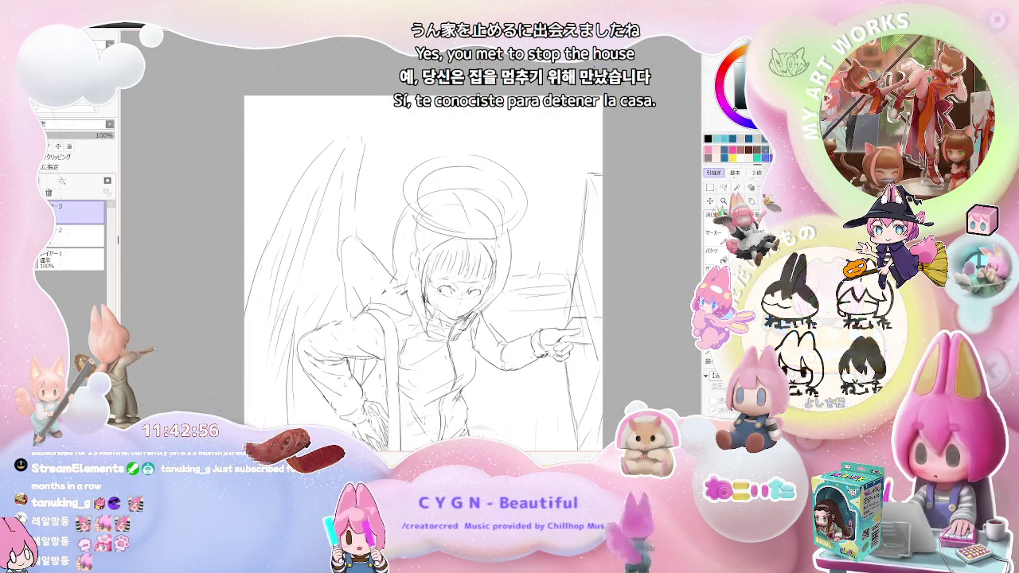
key(ctrl+minus)
key(ctrl+plus)
key(ctrl+plus)
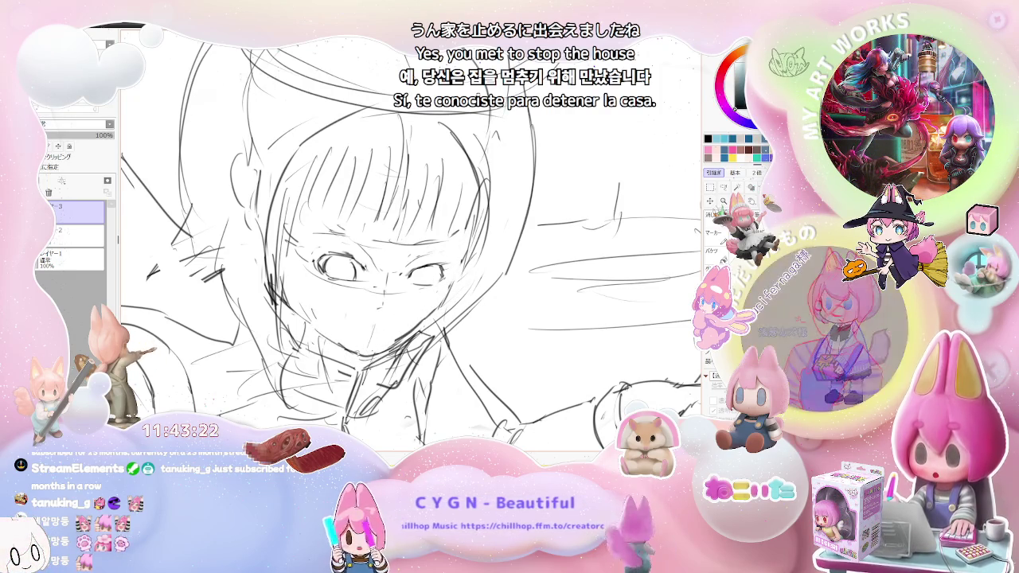
Zoom in and out repeatedly around the face to inspect the eye
scroll(326, 334, down, 2)
scroll(436, 332, down, 1)
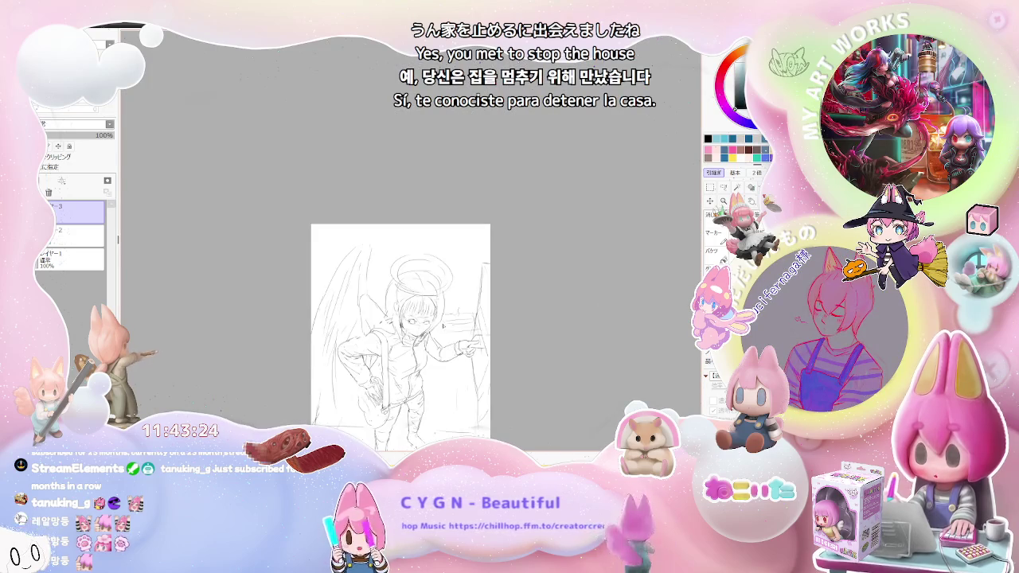
scroll(436, 332, up, 1)
scroll(435, 332, up, 2)
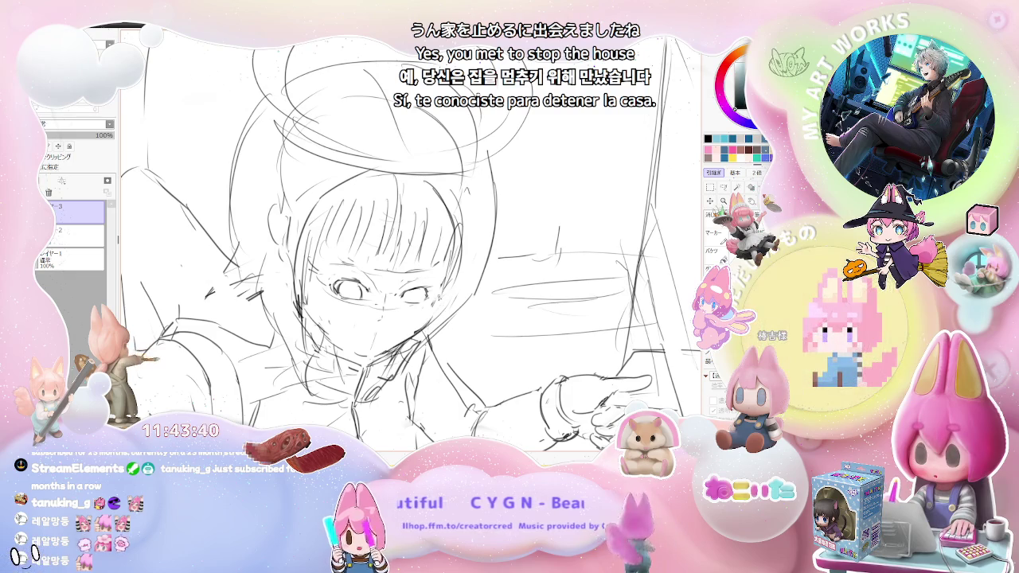
scroll(440, 305, down, 1)
scroll(489, 279, down, 2)
scroll(482, 285, down, 1)
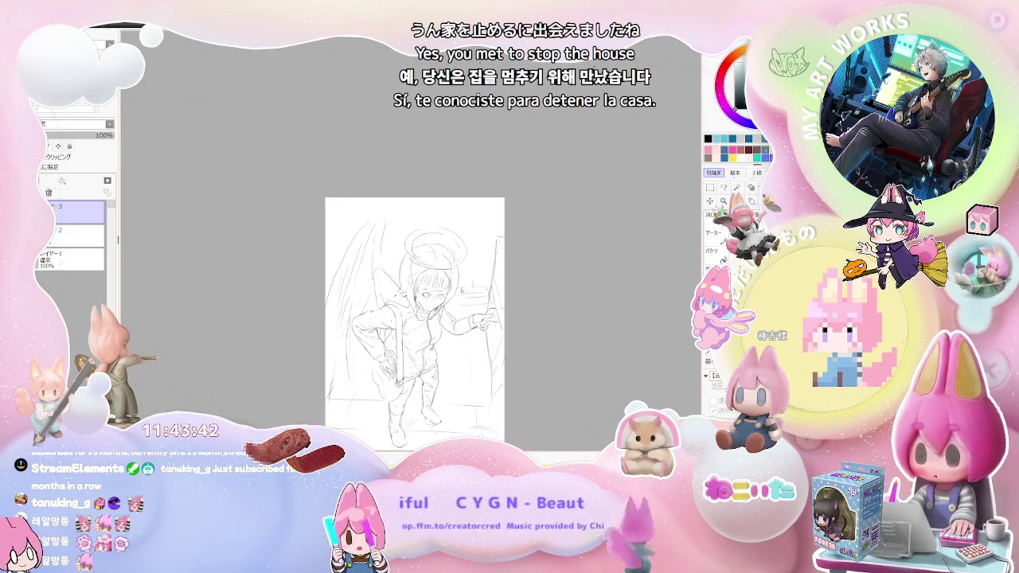
scroll(470, 291, down, 1)
scroll(479, 285, up, 2)
scroll(446, 302, up, 2)
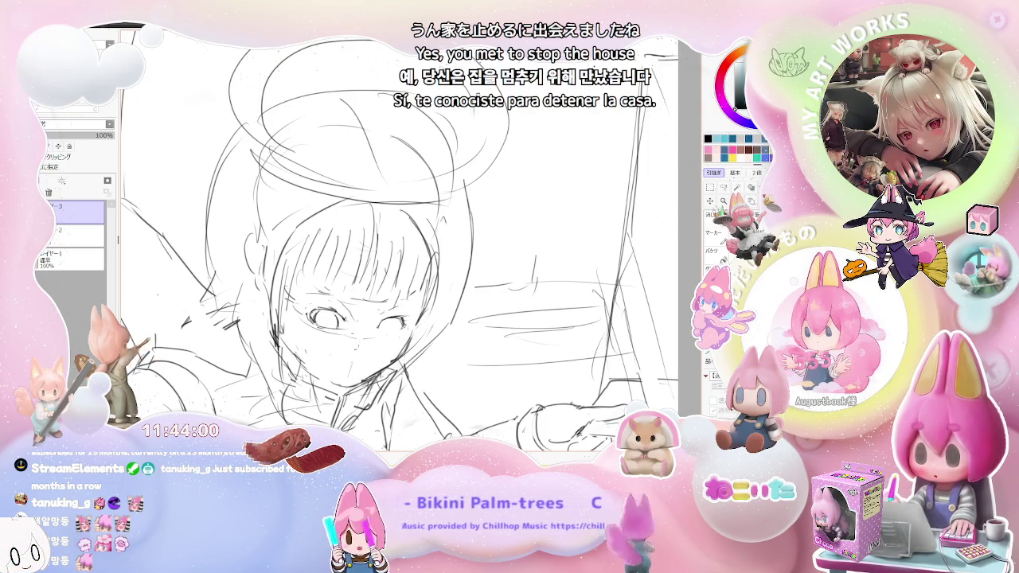
scroll(411, 243, down, 2)
scroll(410, 243, down, 1)
scroll(410, 243, down, 1)
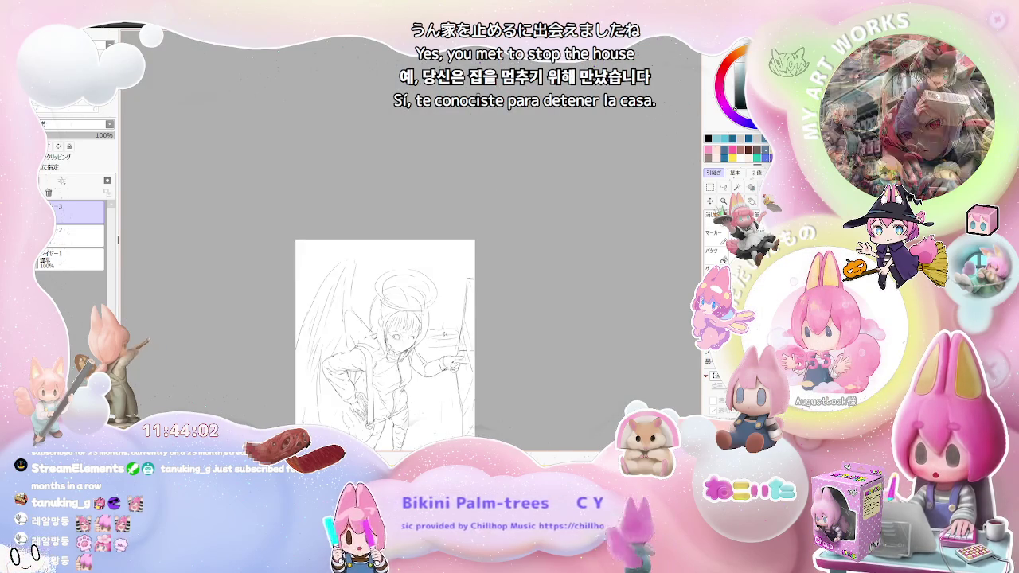
scroll(410, 243, down, 1)
scroll(437, 339, up, 1)
scroll(437, 339, up, 1)
scroll(437, 340, up, 2)
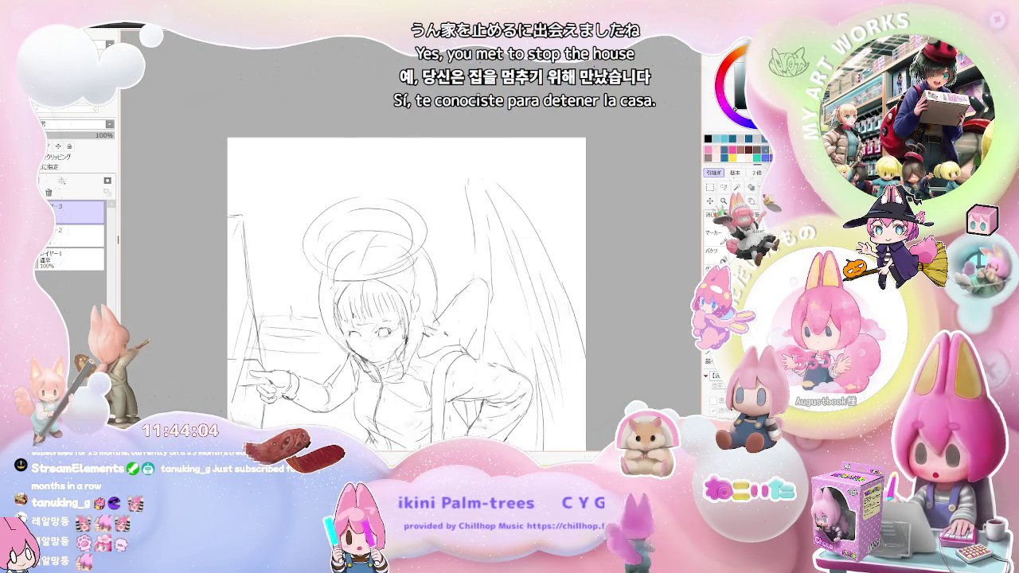
Add a small stroke near the eye, then zoom out to view the page and back in
scroll(437, 339, up, 1)
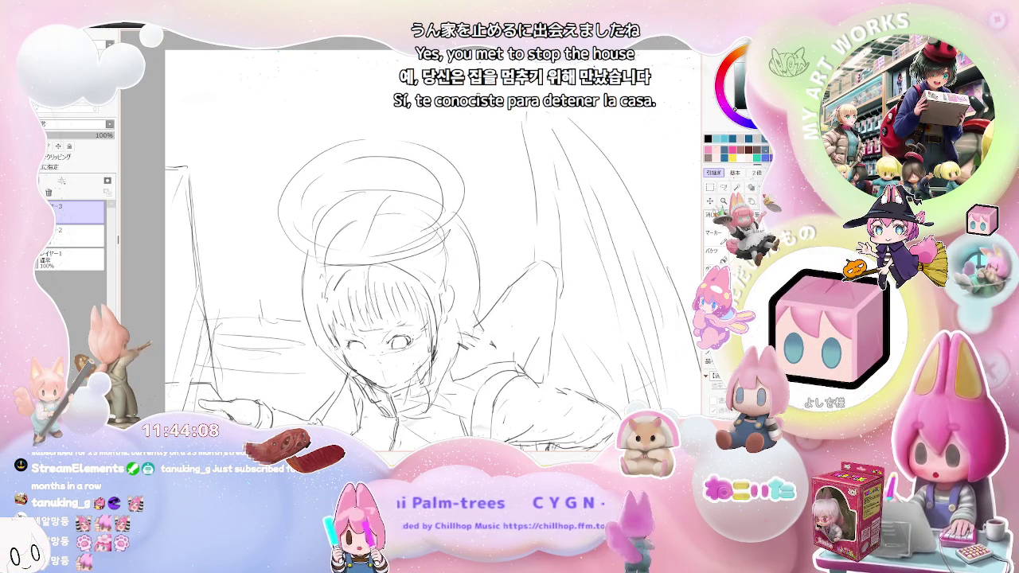
scroll(438, 340, down, 1)
scroll(437, 339, down, 1)
scroll(437, 339, down, 1)
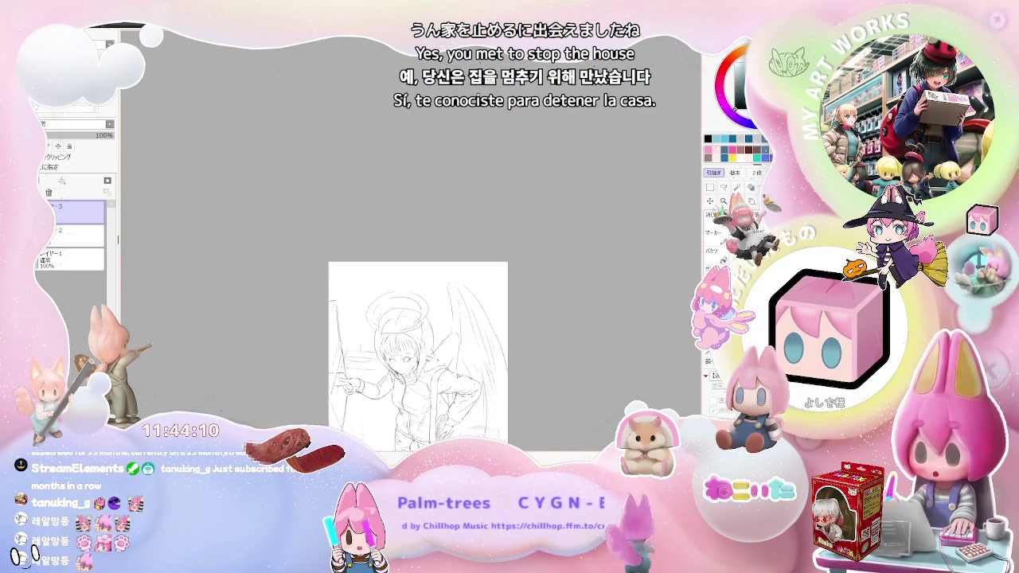
scroll(339, 362, up, 2)
scroll(340, 362, up, 2)
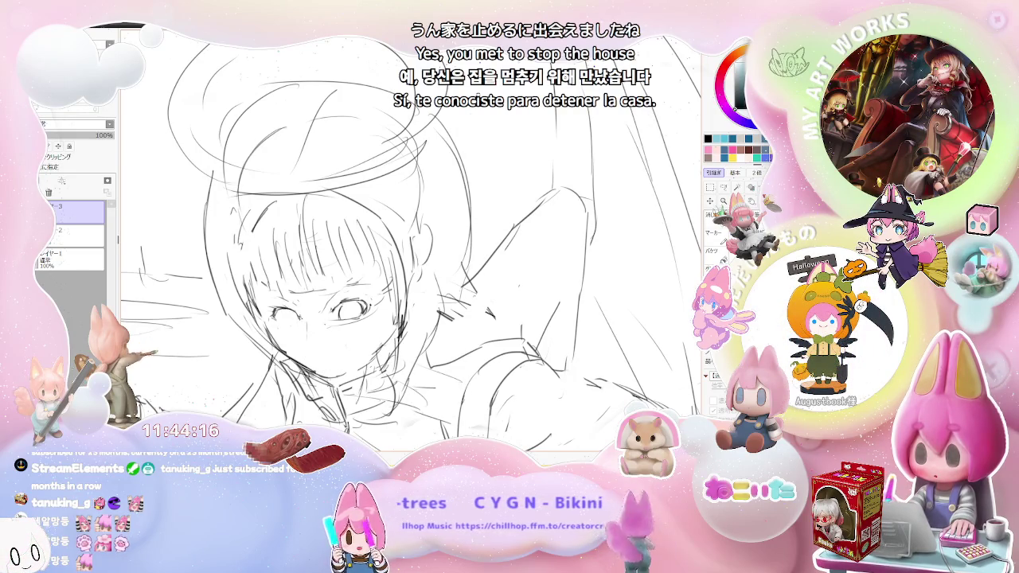
drag(285, 306, 307, 320)
key(ctrl+minus)
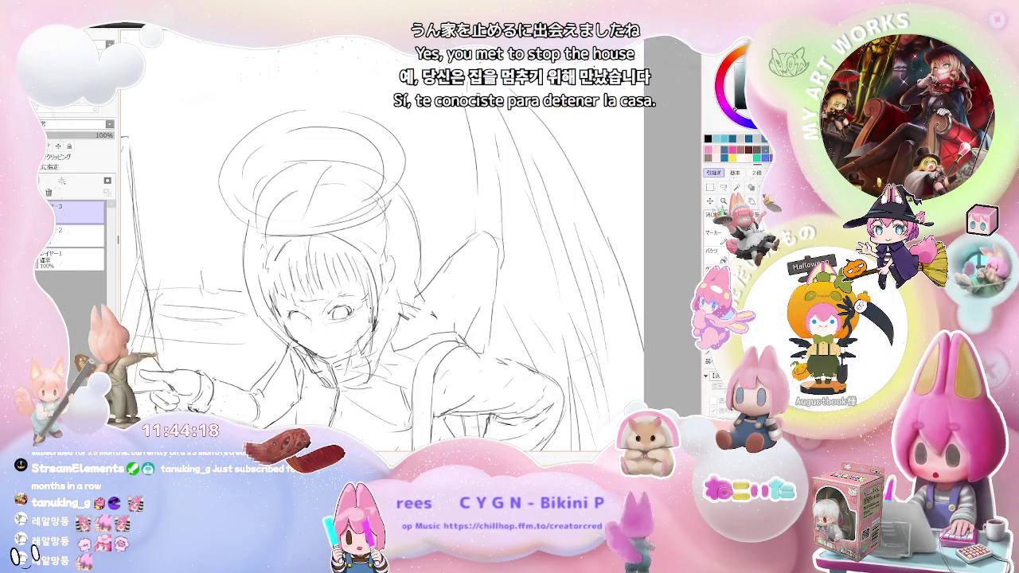
key(ctrl+minus)
key(ctrl+minus)
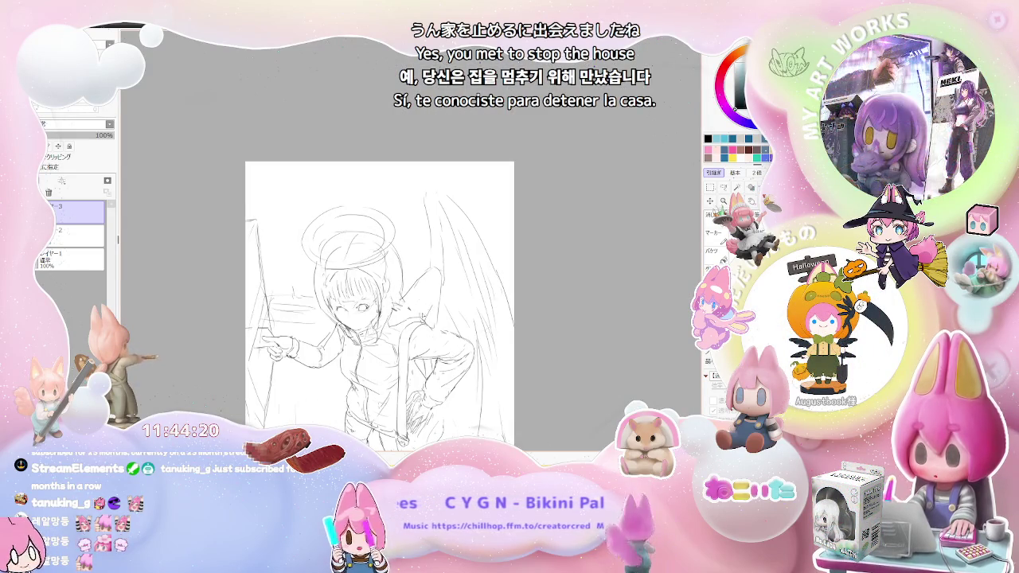
key(ctrl+plus)
key(ctrl+plus)
key(ctrl+plus)
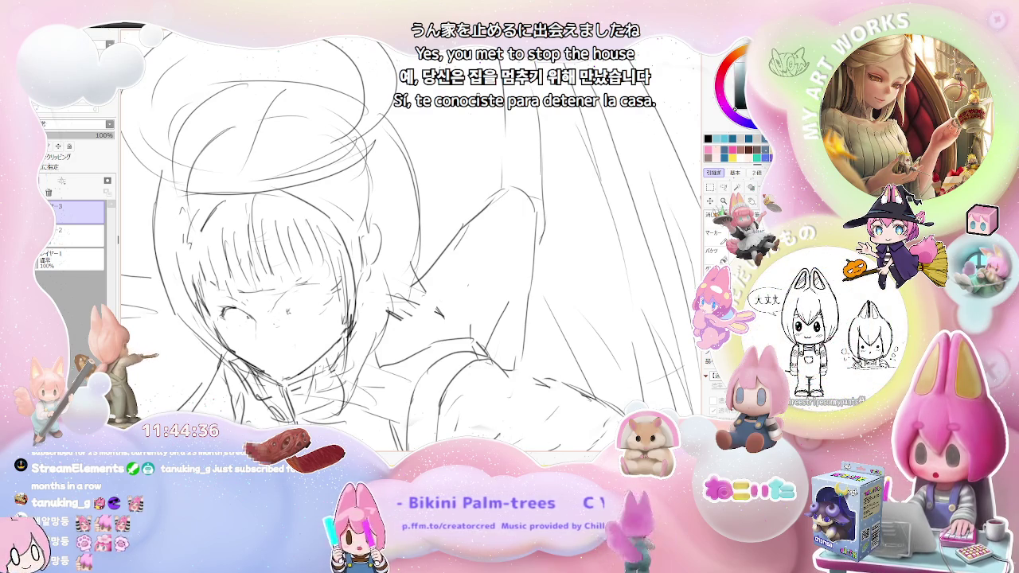
Darken and refine the right eye's outline, redoing one stroke, and touch up the left eye
drag(285, 305, 311, 300)
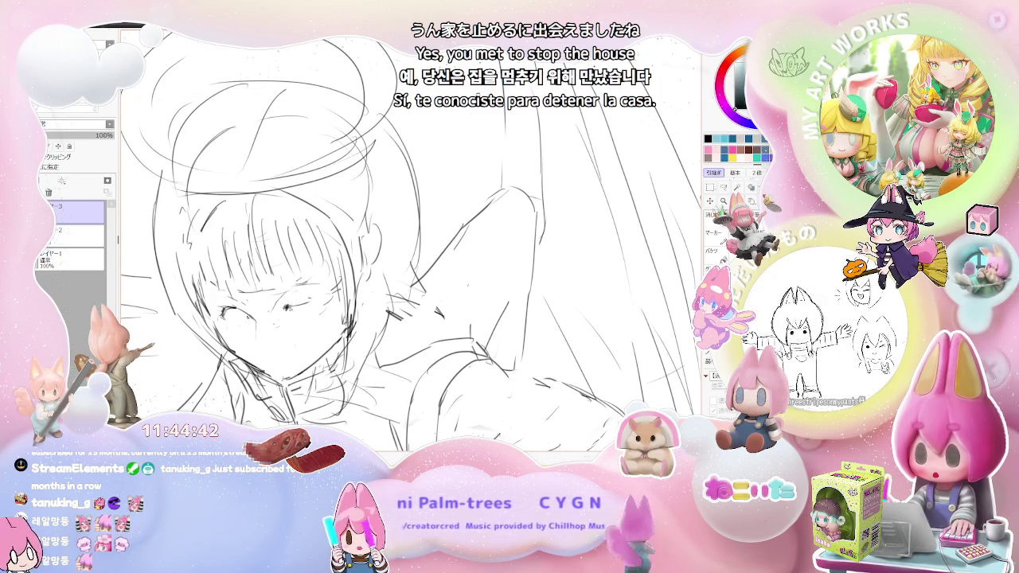
drag(316, 306, 323, 307)
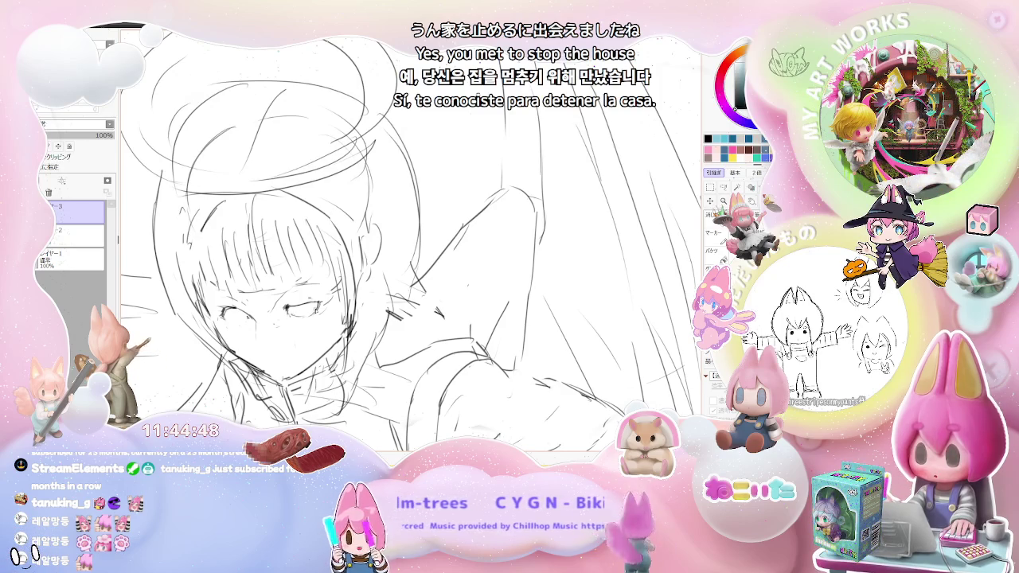
drag(314, 304, 319, 310)
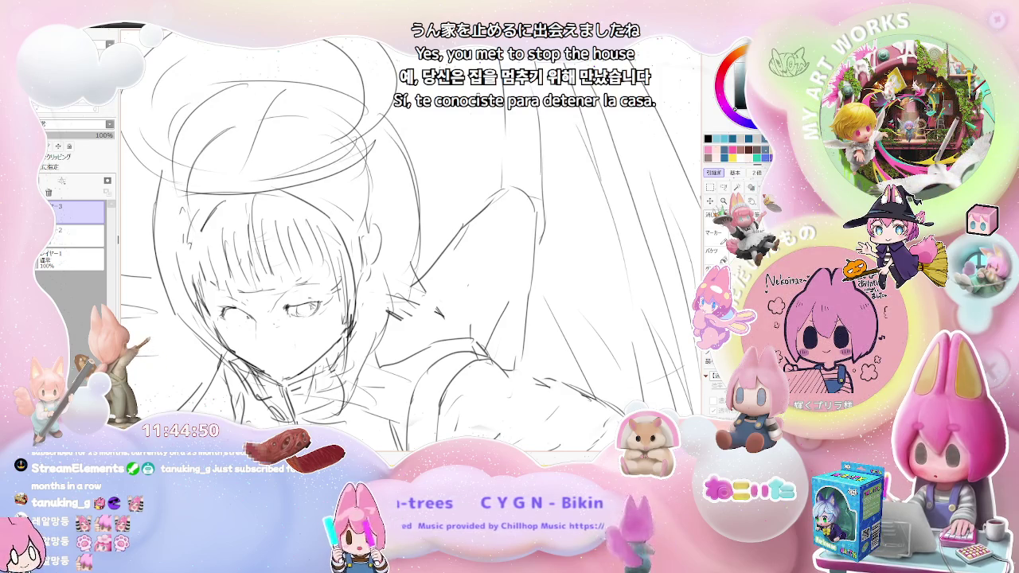
key(ctrl+z)
mouse_move(282, 292)
mouse_down()
mouse_move(325, 298)
mouse_move(309, 299)
mouse_up()
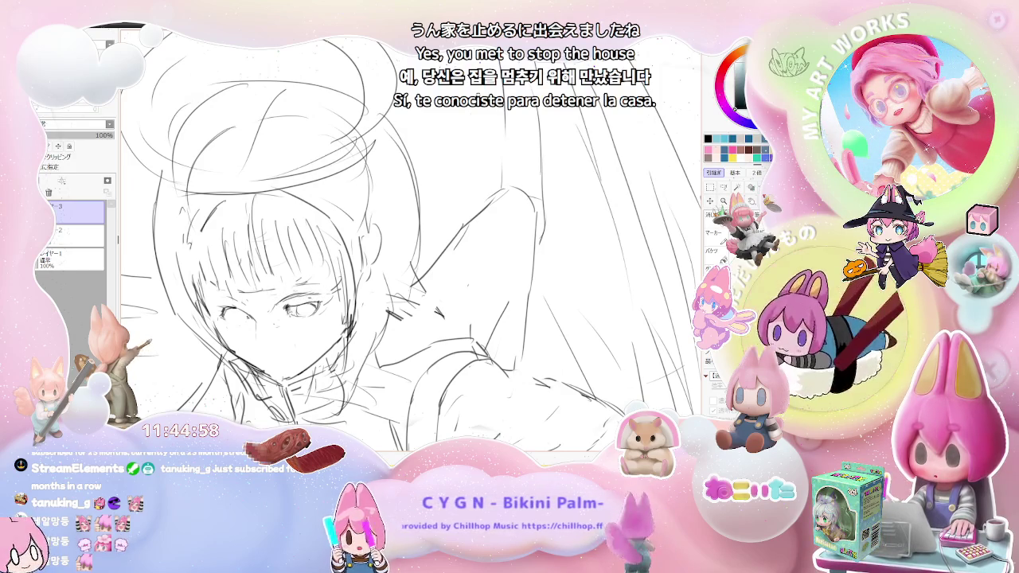
drag(288, 311, 323, 301)
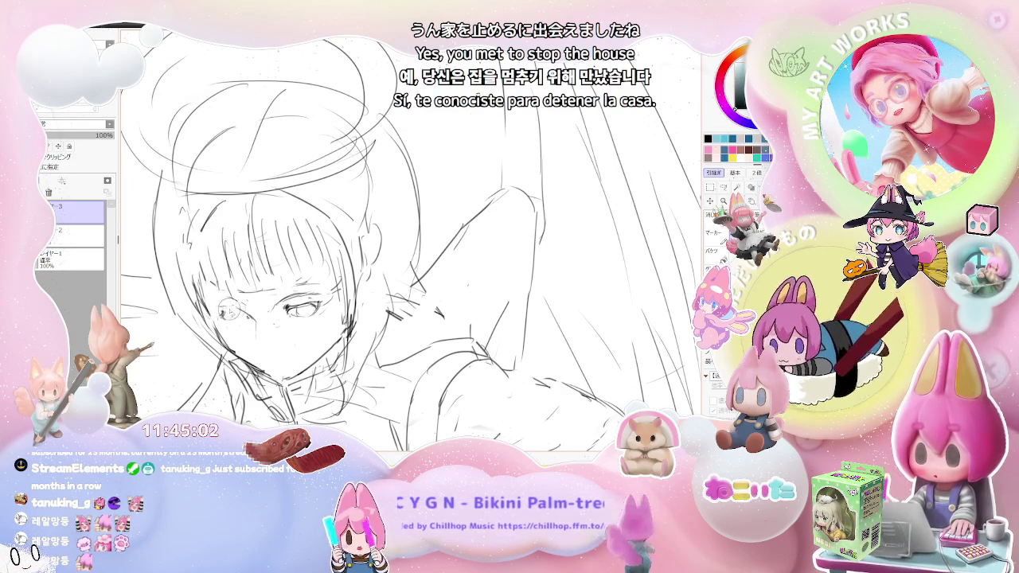
mouse_move(234, 312)
mouse_down()
mouse_move(253, 315)
mouse_move(250, 307)
mouse_up()
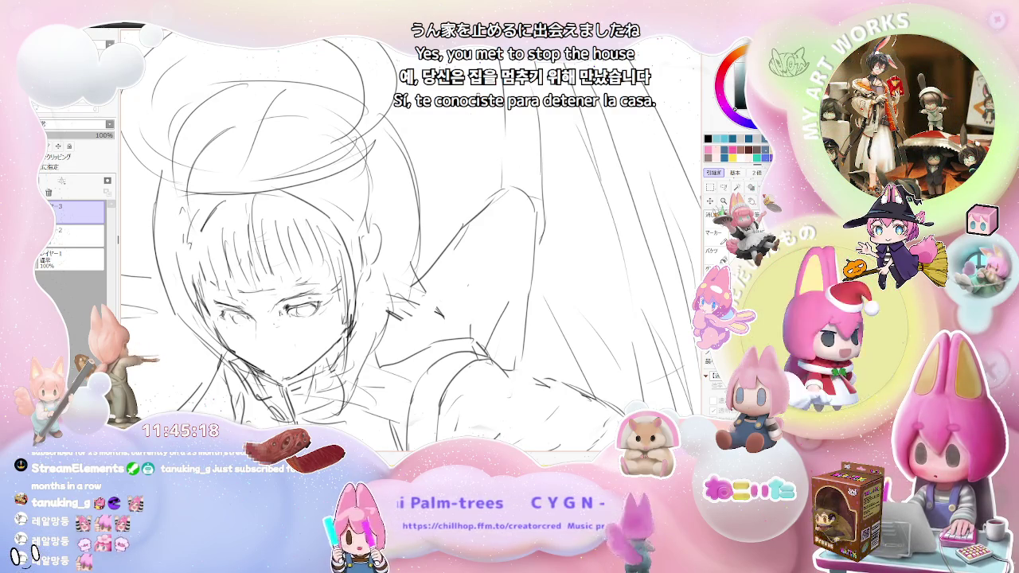
Mirror the view horizontally and add a short stroke beside the right eye
key(h)
scroll(280, 313, up, 2)
scroll(462, 346, up, 2)
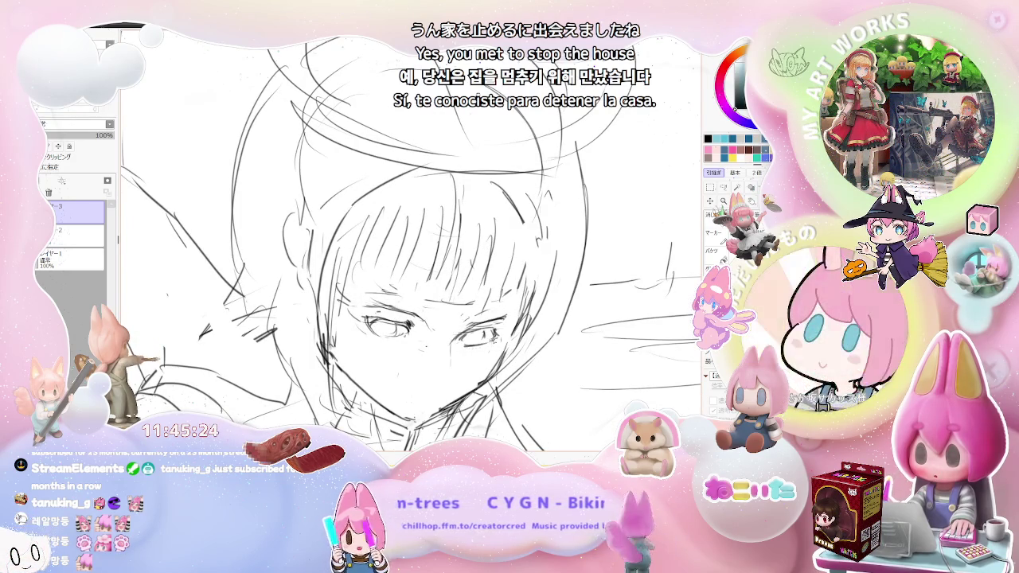
drag(488, 335, 491, 354)
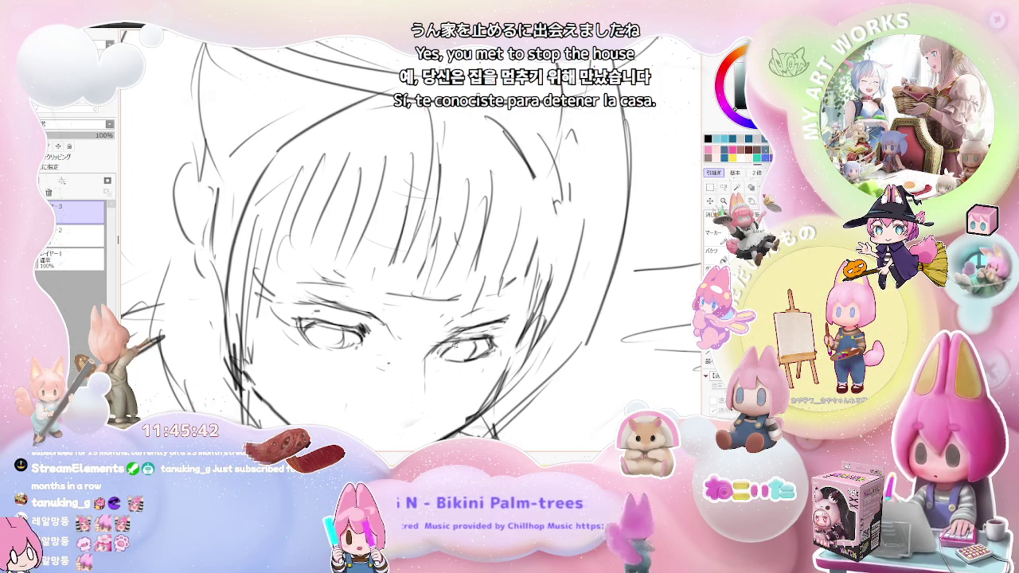
scroll(466, 344, down, 2)
scroll(466, 344, down, 2)
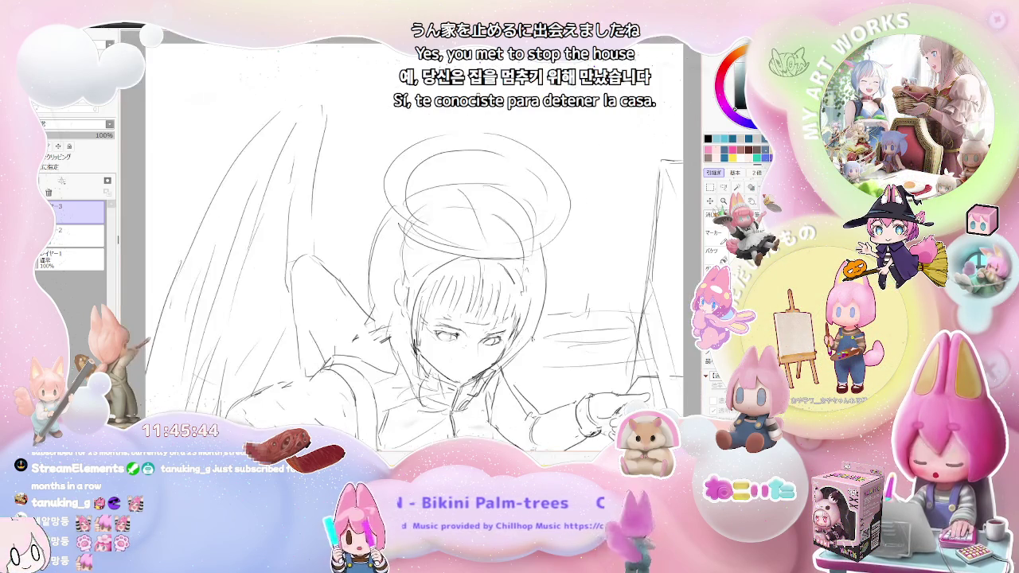
Darken the eye outline with a pencil stroke
scroll(466, 344, down, 2)
scroll(525, 345, up, 2)
scroll(526, 345, up, 2)
scroll(288, 292, up, 1)
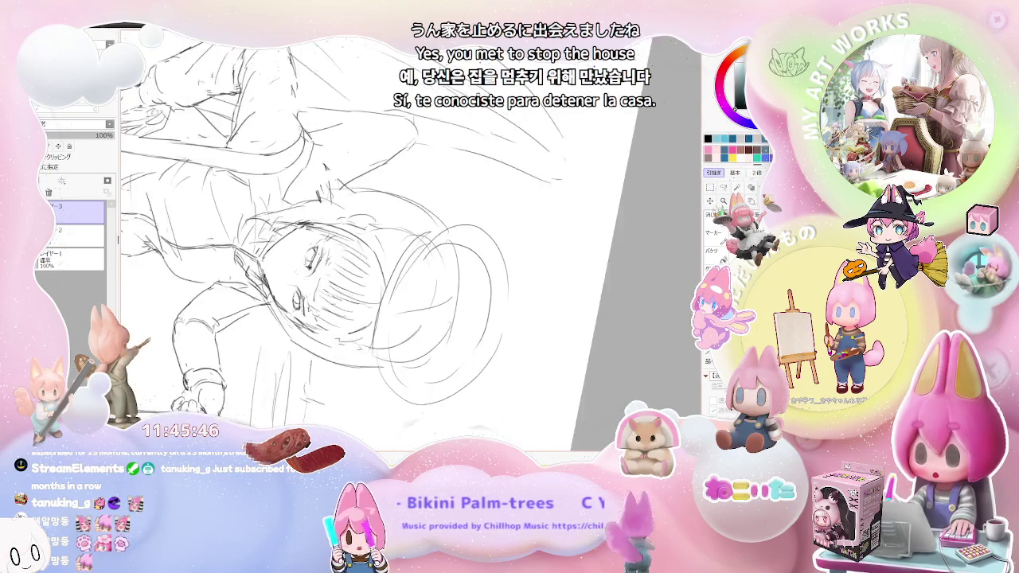
scroll(288, 292, up, 2)
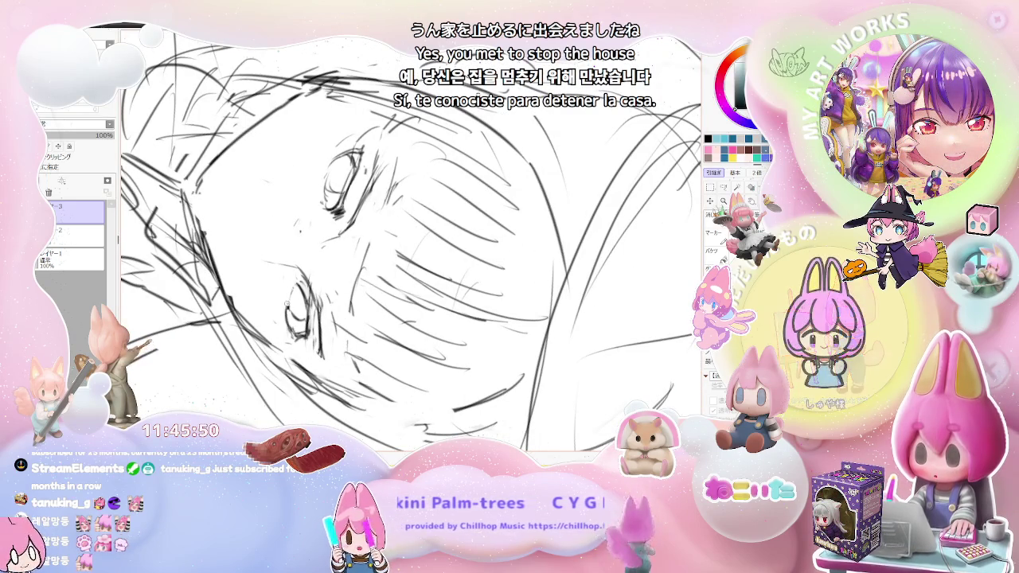
drag(296, 279, 285, 310)
scroll(322, 211, up, 1)
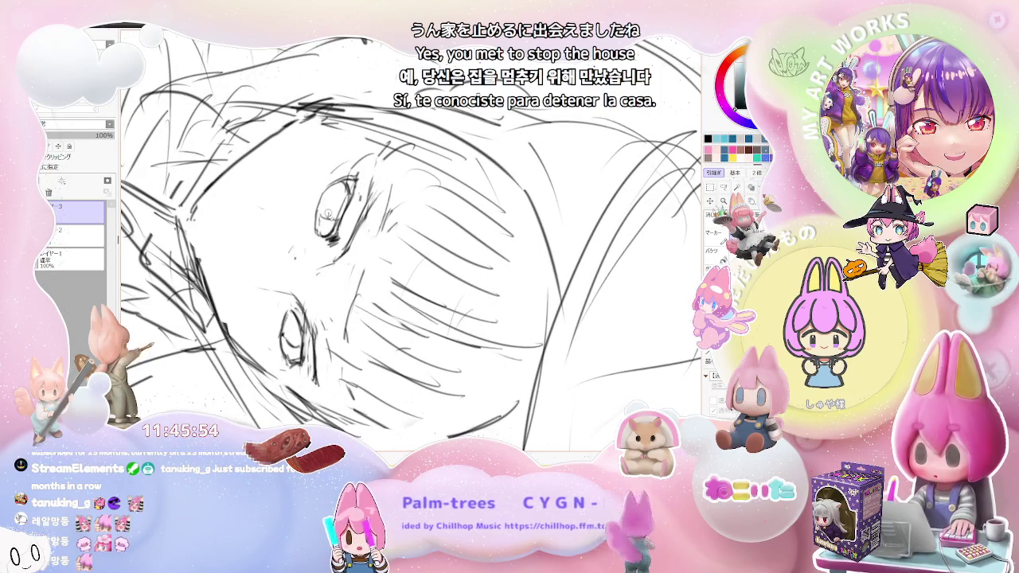
Rotate the canvas view and centre the upside-down face on screen
key(End)
key(End)
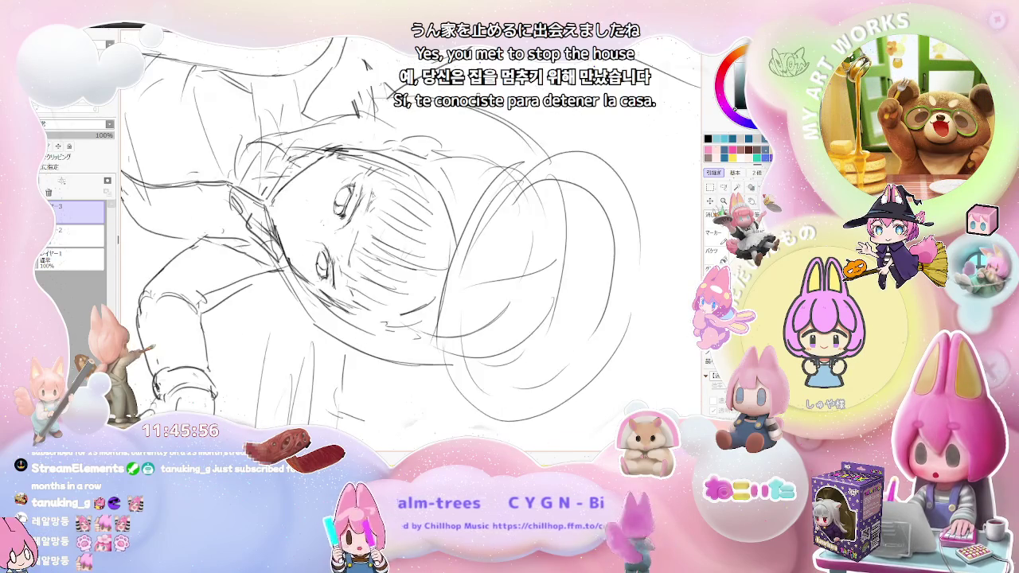
key(End)
key(End)
scroll(324, 285, up, 1)
scroll(324, 285, up, 1)
scroll(325, 285, up, 1)
scroll(324, 285, up, 1)
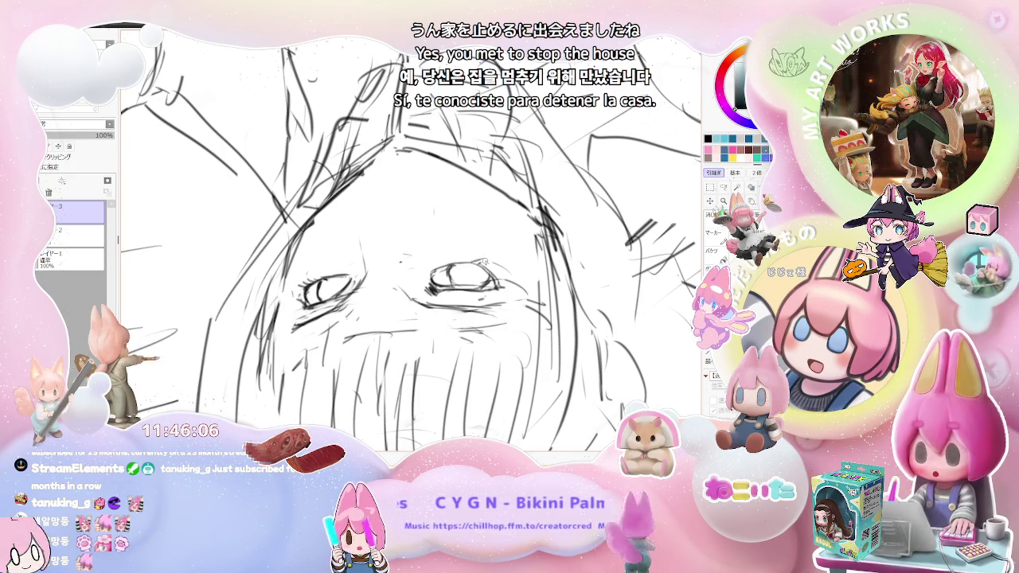
scroll(492, 271, down, 2)
scroll(446, 247, down, 2)
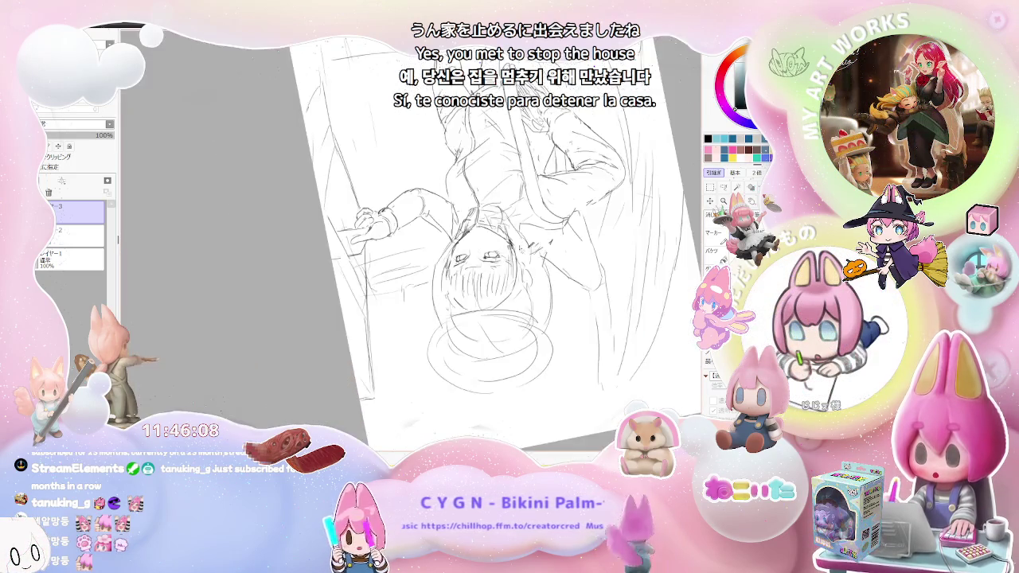
scroll(446, 247, down, 1)
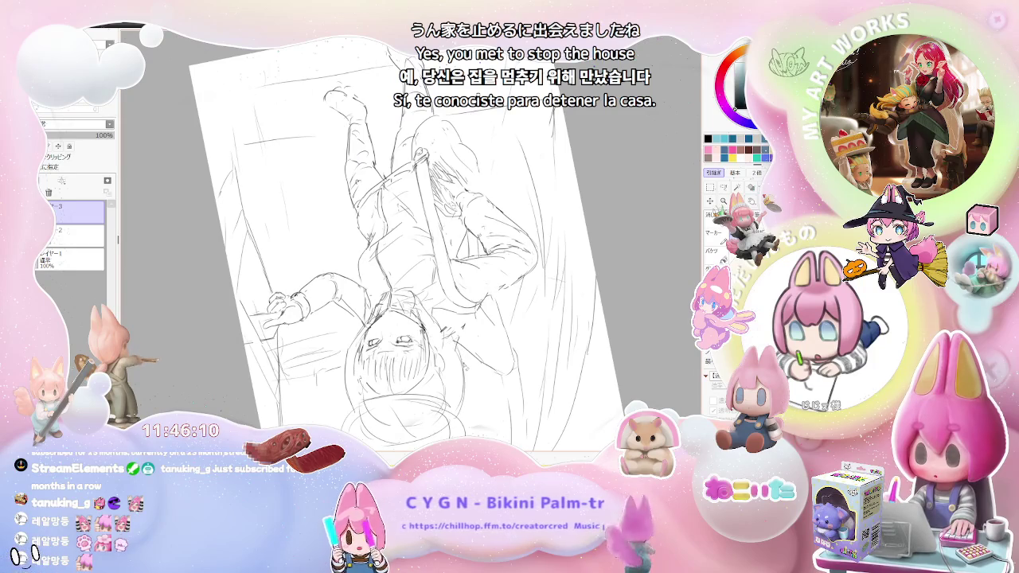
scroll(467, 366, up, 1)
scroll(438, 360, up, 1)
scroll(361, 327, up, 1)
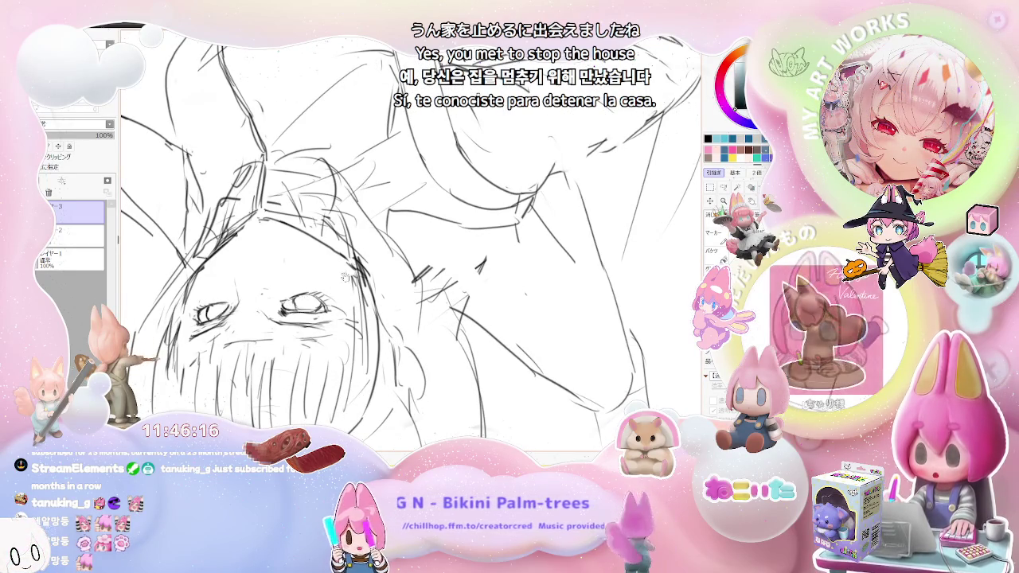
drag(358, 279, 457, 275)
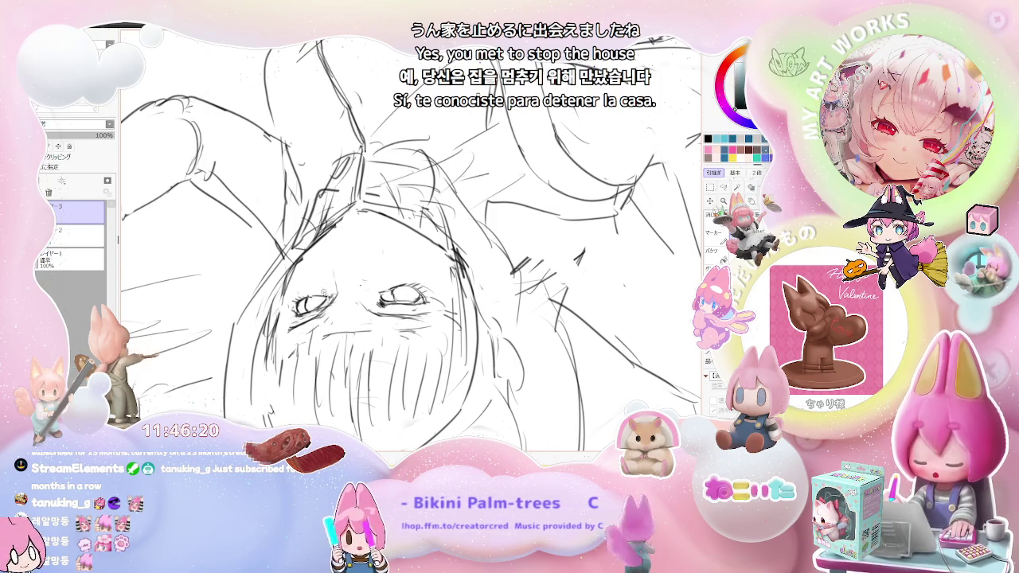
Zoom out and reset the view rotation so the figure stands upright
scroll(303, 301, up, 2)
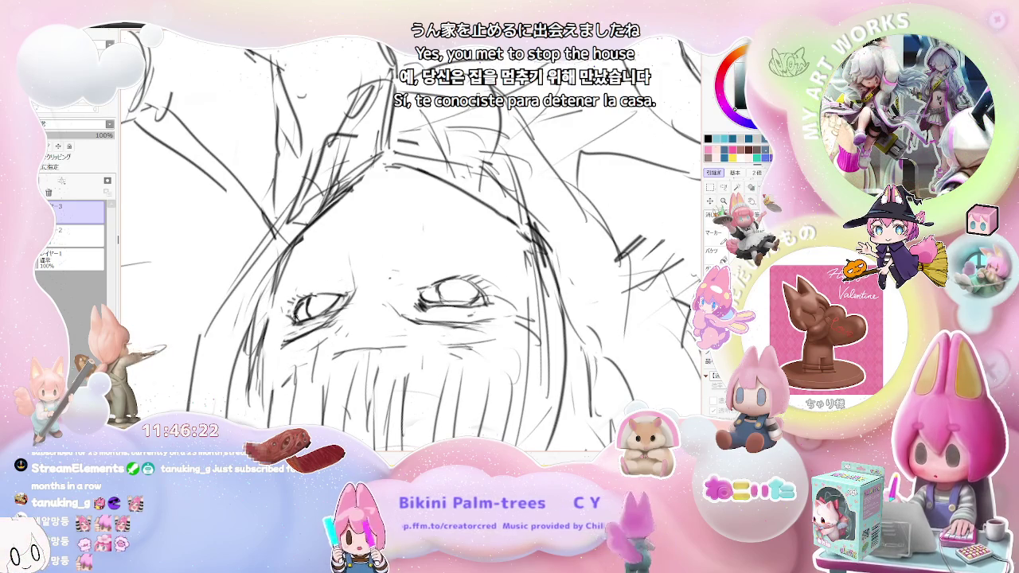
scroll(358, 331, down, 3)
scroll(358, 330, down, 3)
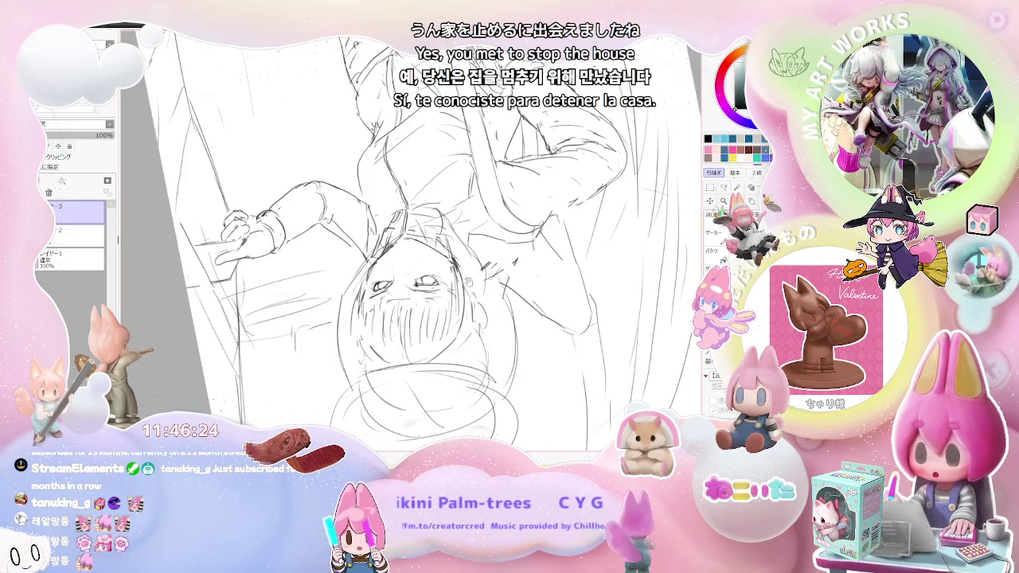
scroll(402, 317, up, 2)
scroll(401, 317, up, 1)
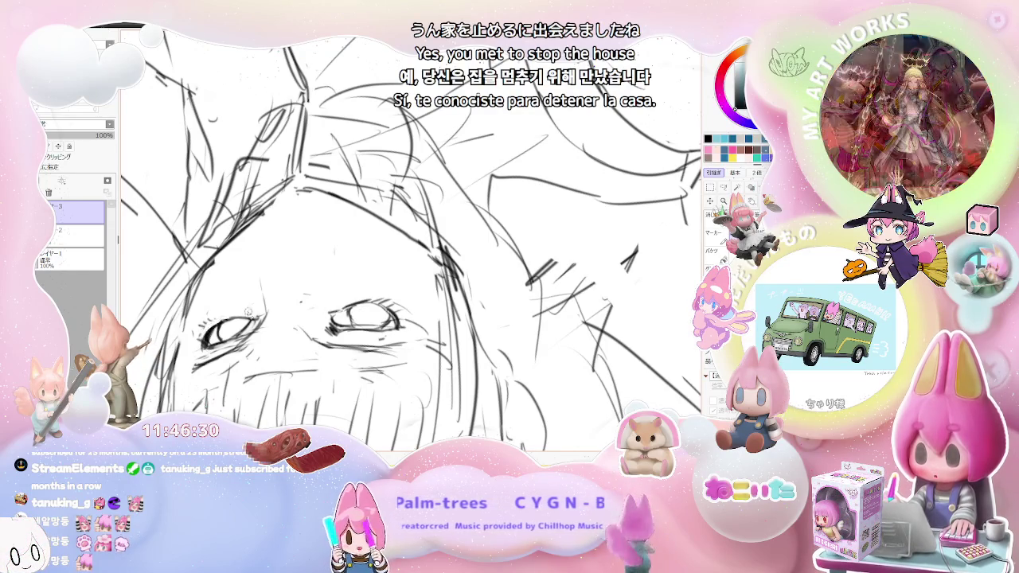
scroll(220, 320, down, 1)
scroll(386, 300, down, 1)
scroll(256, 333, up, 1)
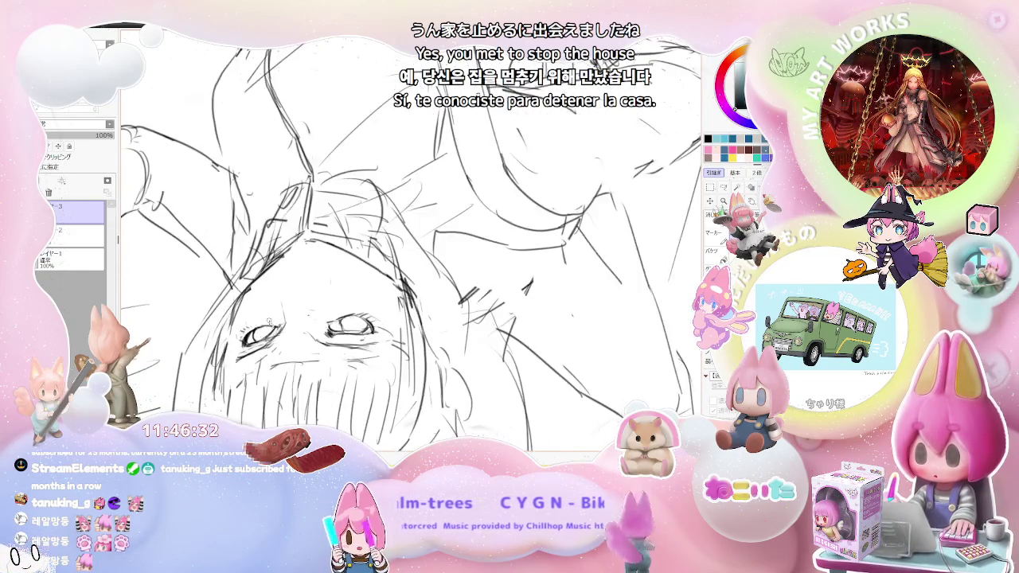
scroll(258, 333, up, 1)
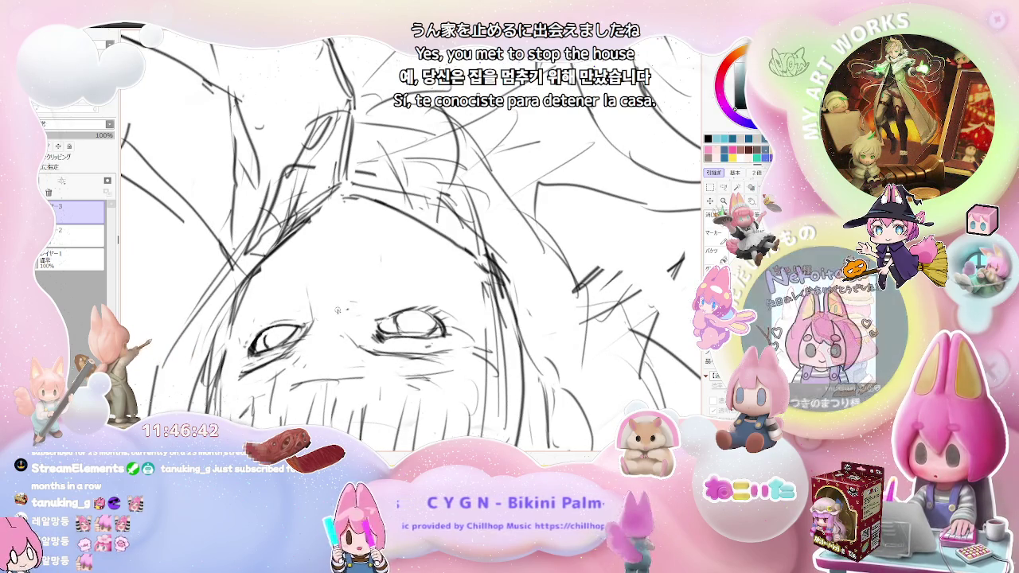
key(ctrl+minus)
key(Home)
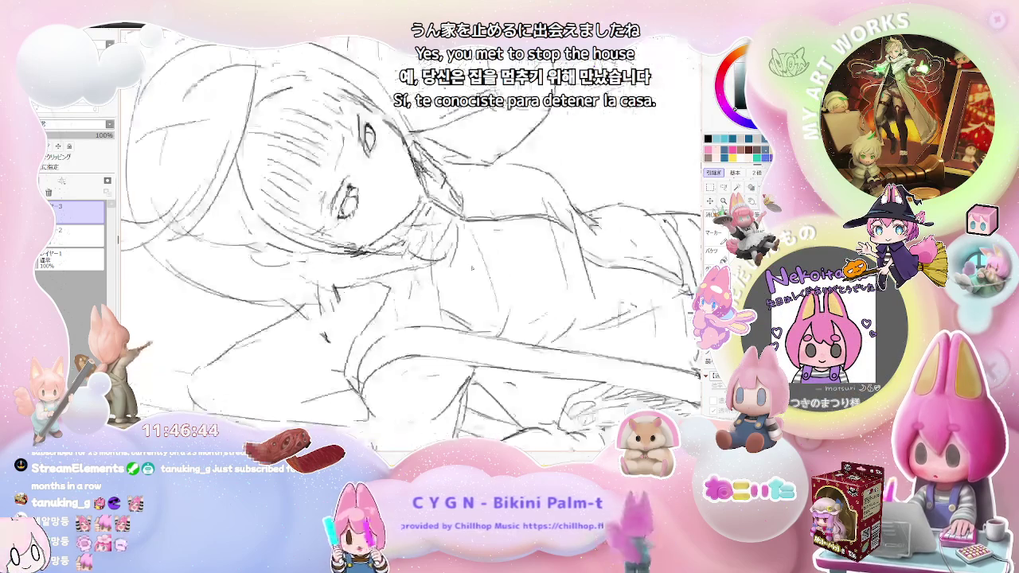
Zoom in on the face and draw a short stroke under the right eye's lower lid
key(ctrl+plus)
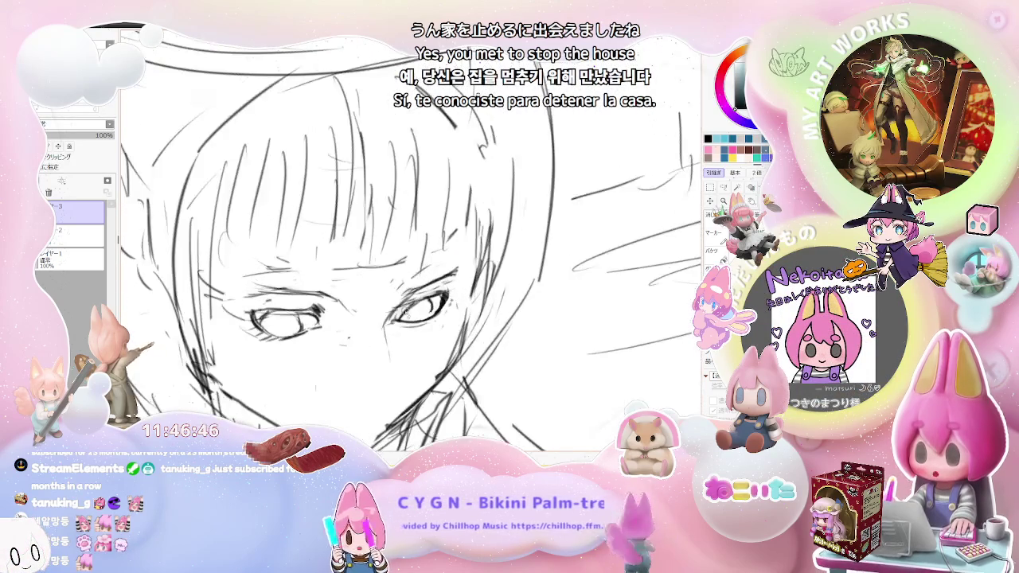
drag(395, 319, 407, 312)
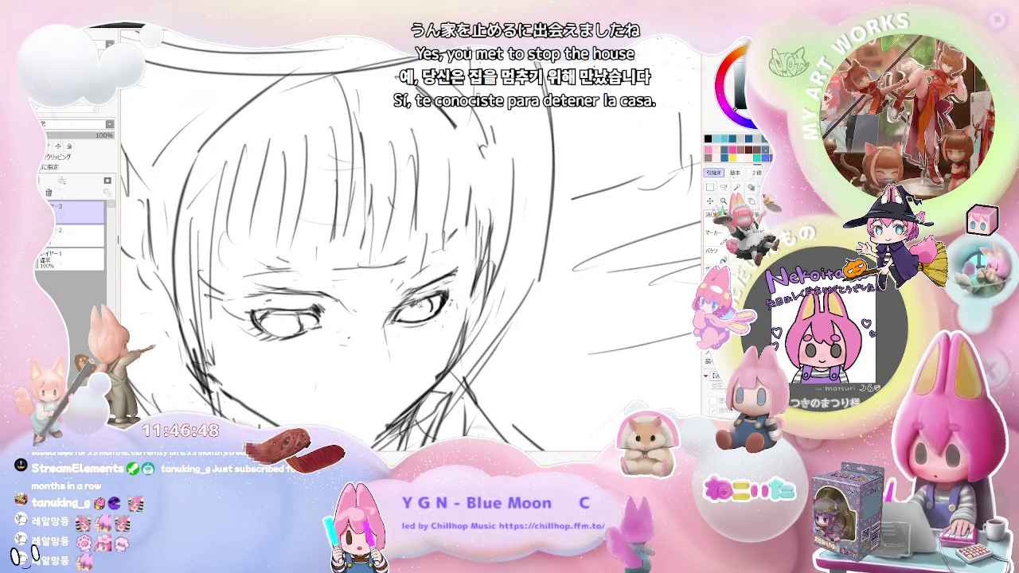
scroll(427, 312, down, 2)
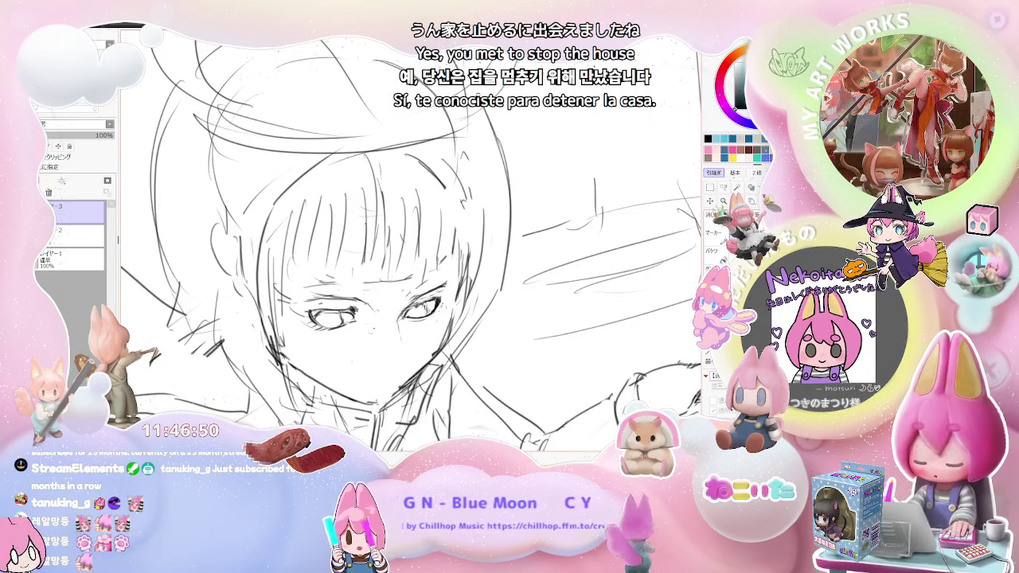
scroll(425, 312, down, 1)
scroll(425, 312, down, 1)
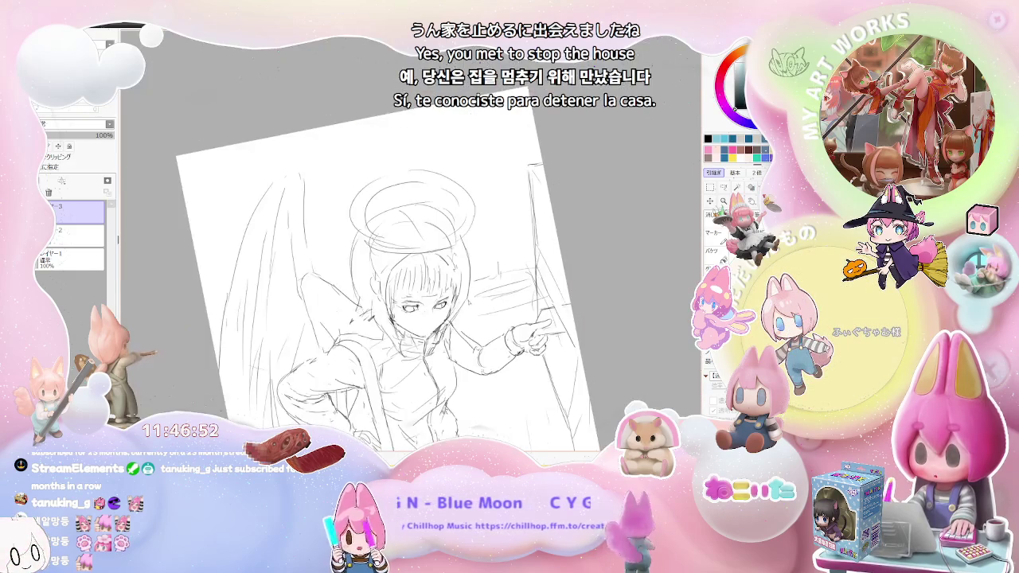
scroll(424, 312, down, 1)
scroll(477, 305, down, 1)
scroll(440, 278, down, 1)
scroll(440, 278, down, 1)
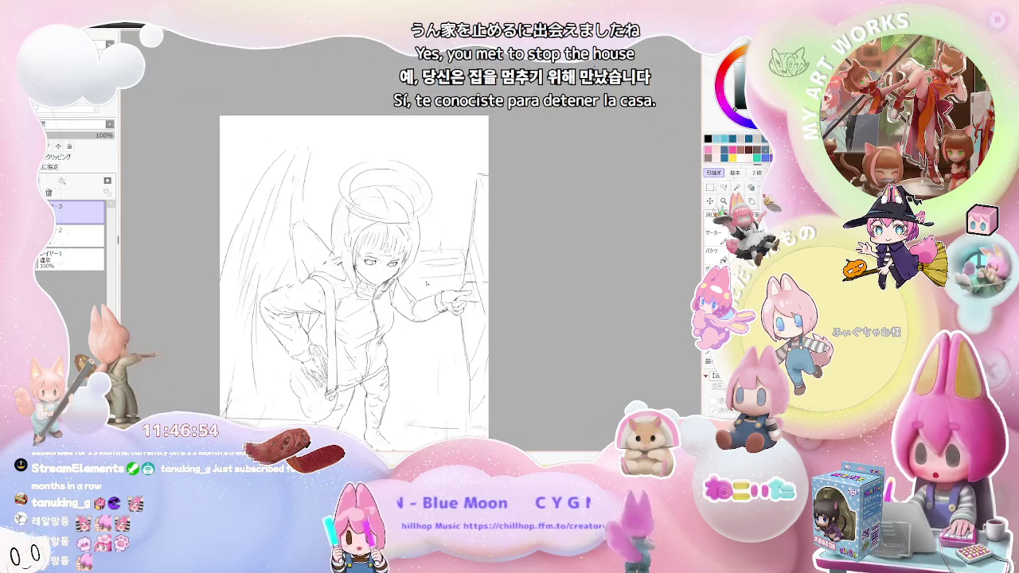
scroll(439, 279, down, 1)
scroll(439, 279, up, 2)
scroll(478, 267, up, 2)
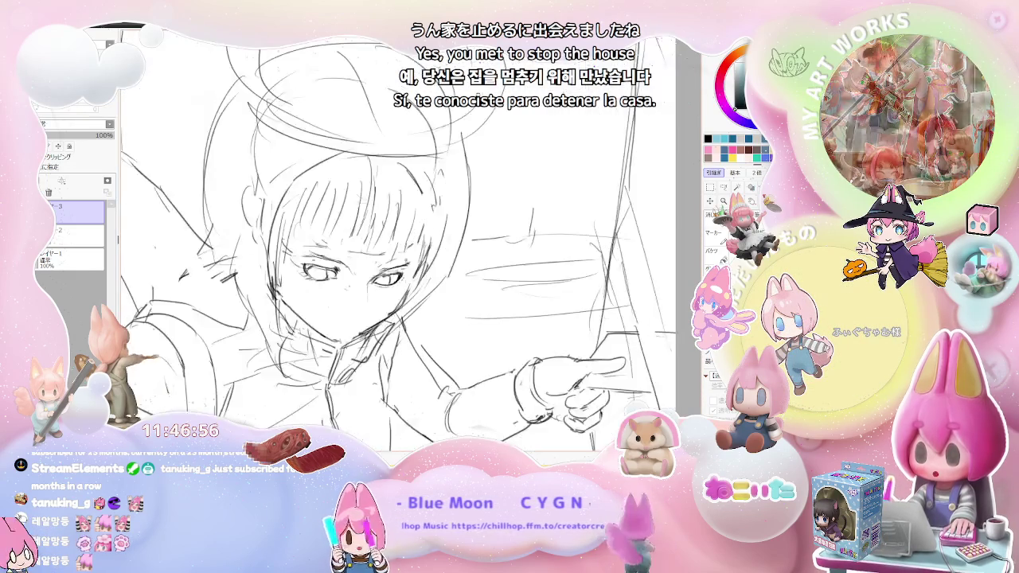
scroll(517, 255, up, 1)
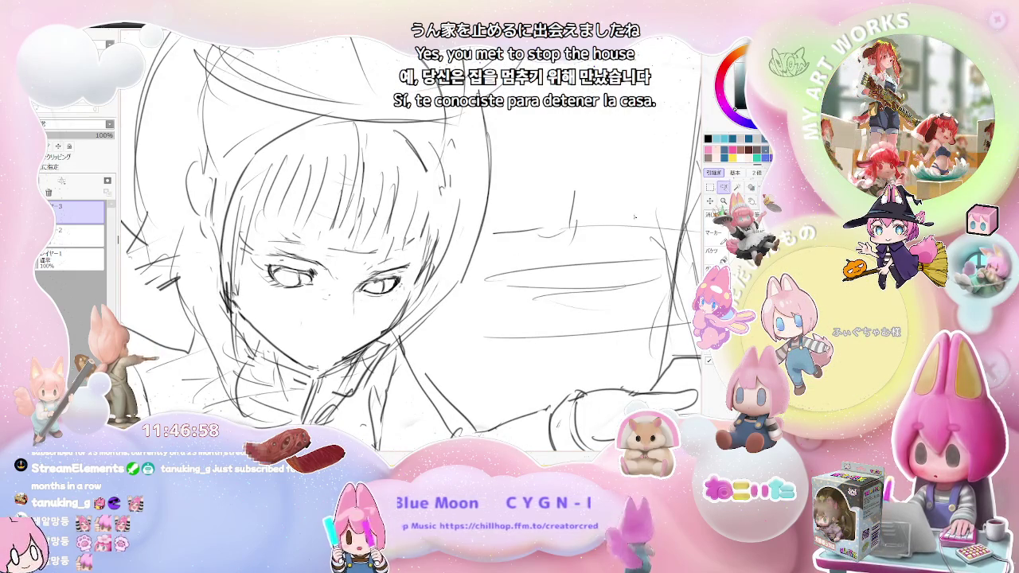
Lasso both eyes and transform them, stretching, then shrinking and shifting them left
drag(266, 251, 404, 258)
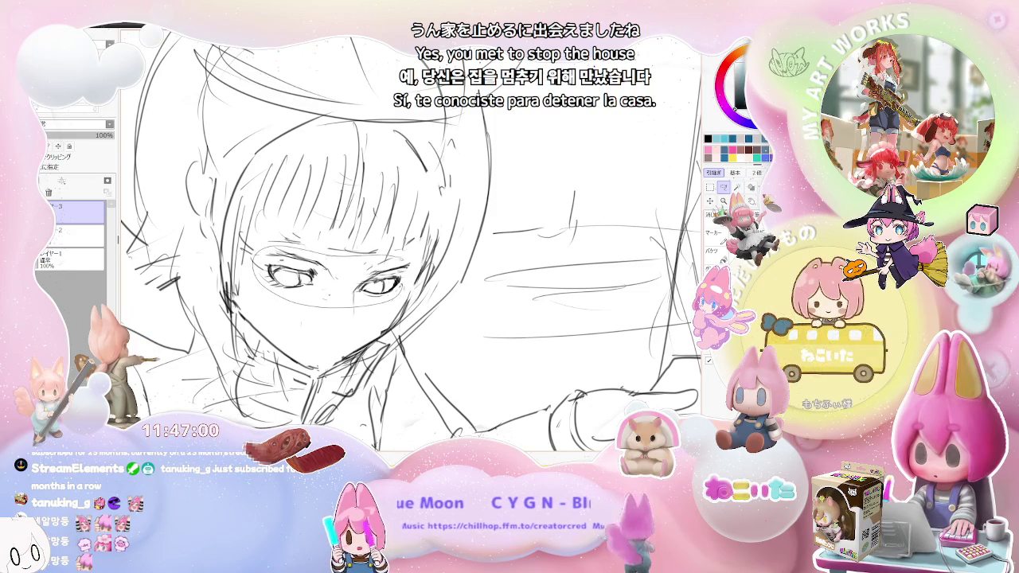
drag(263, 280, 254, 256)
key(ctrl+t)
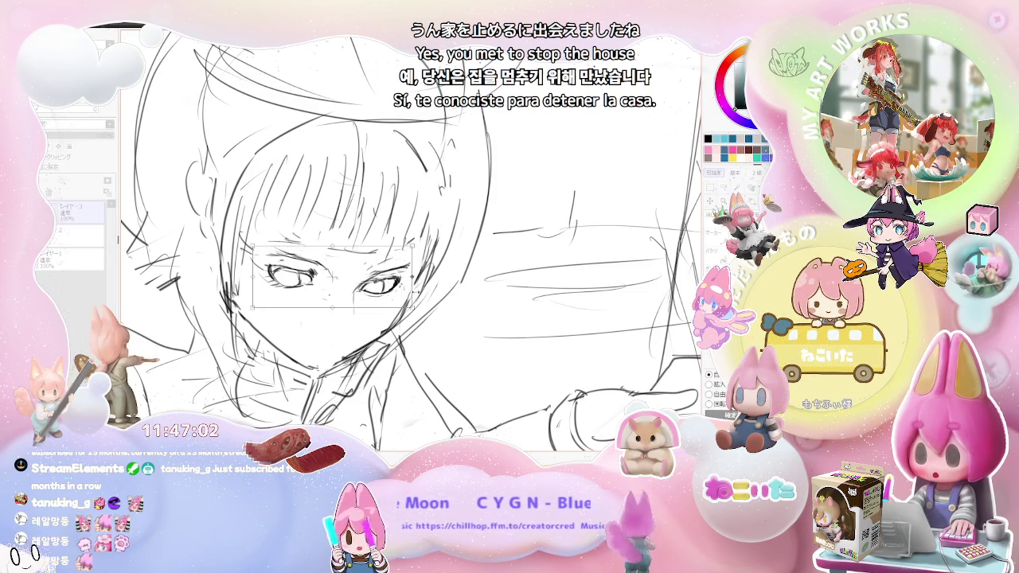
mouse_move(411, 246)
mouse_down()
mouse_move(425, 242)
mouse_move(412, 246)
mouse_up()
drag(335, 276, 335, 278)
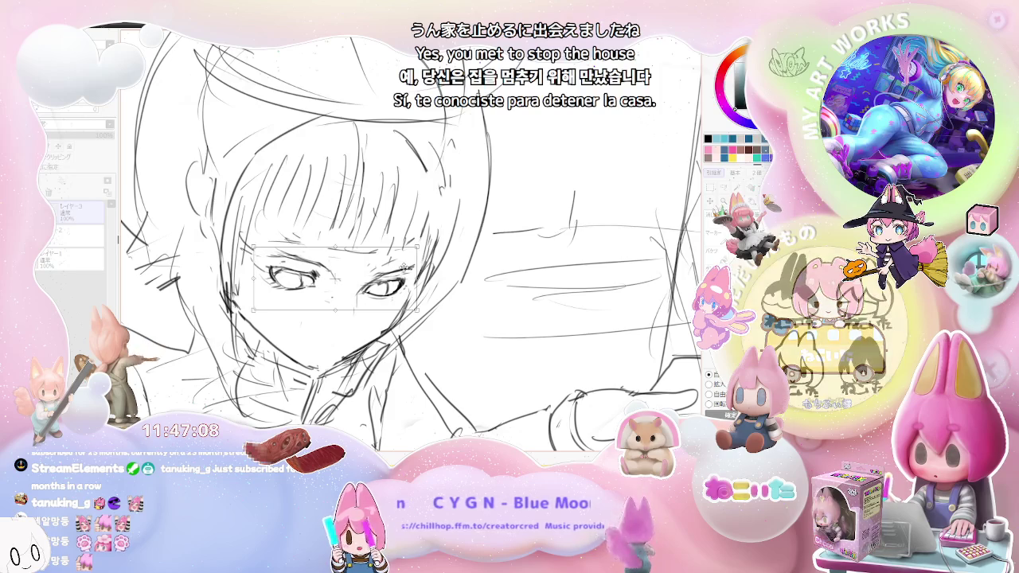
scroll(546, 277, down, 3)
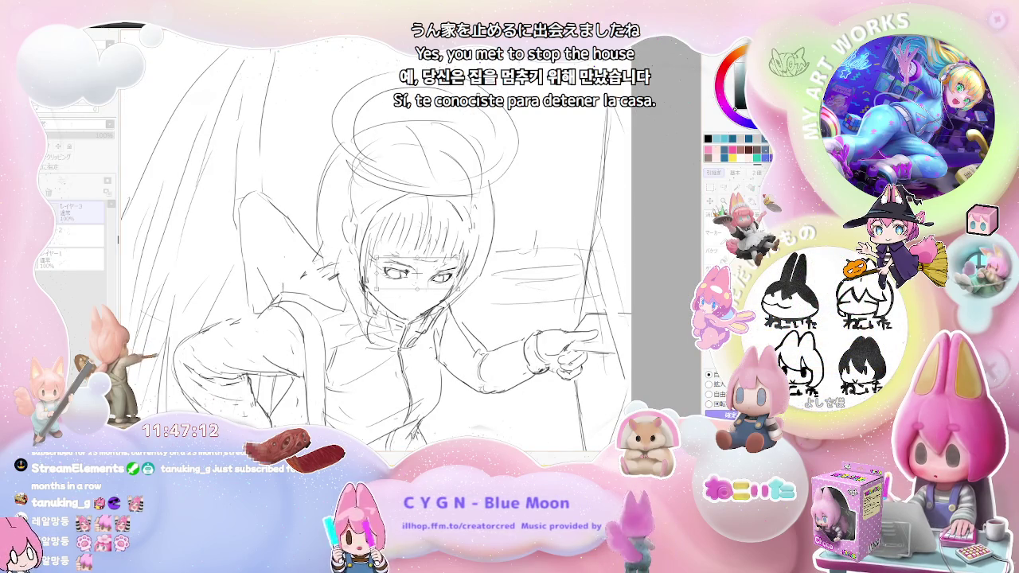
scroll(444, 281, up, 2)
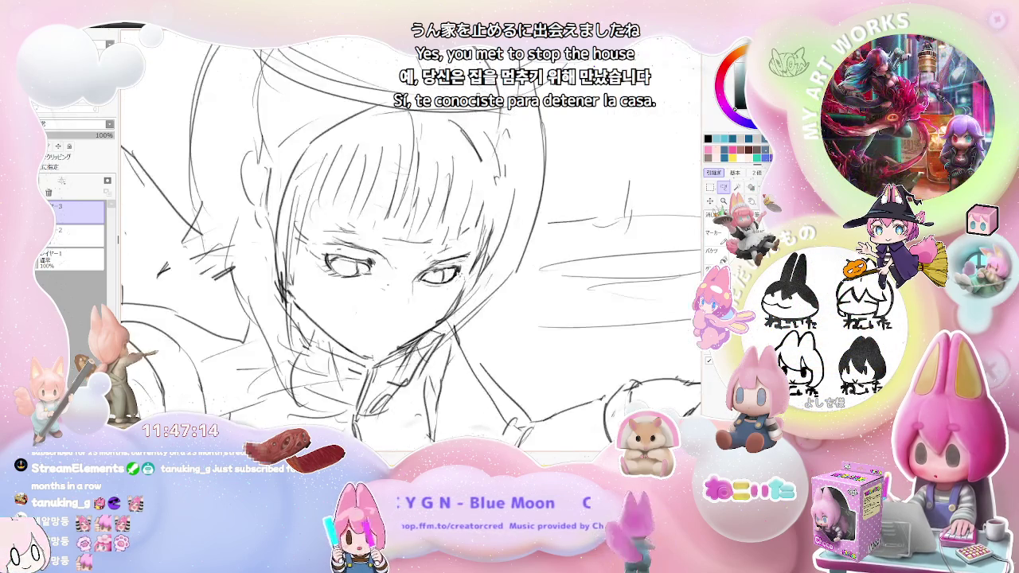
scroll(443, 280, up, 2)
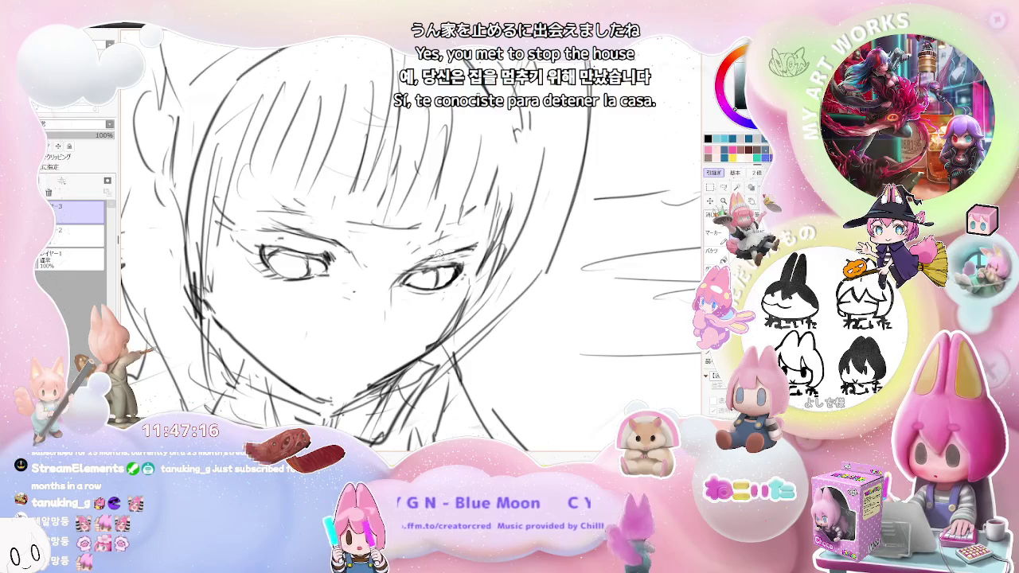
scroll(486, 249, down, 2)
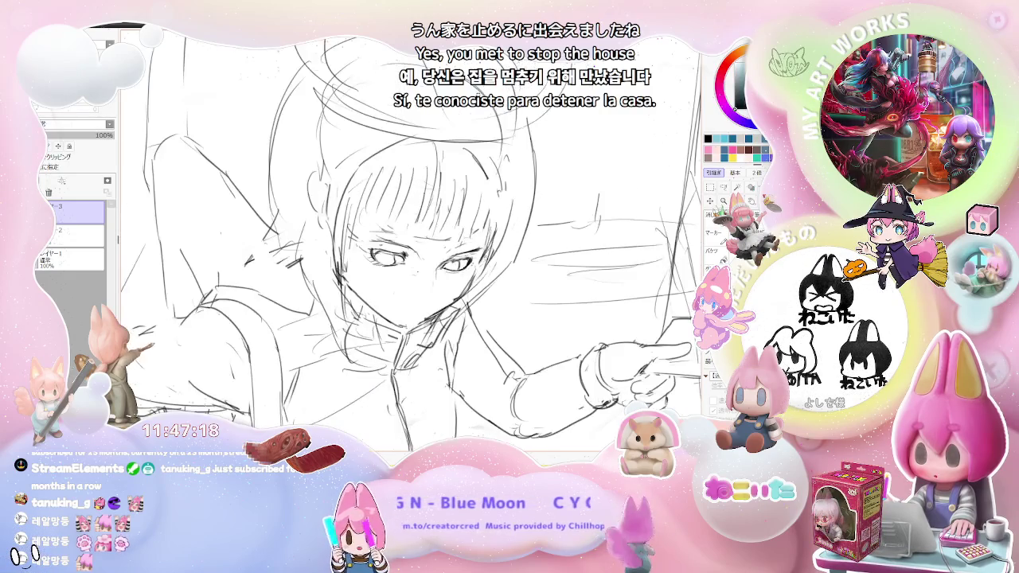
scroll(475, 273, up, 1)
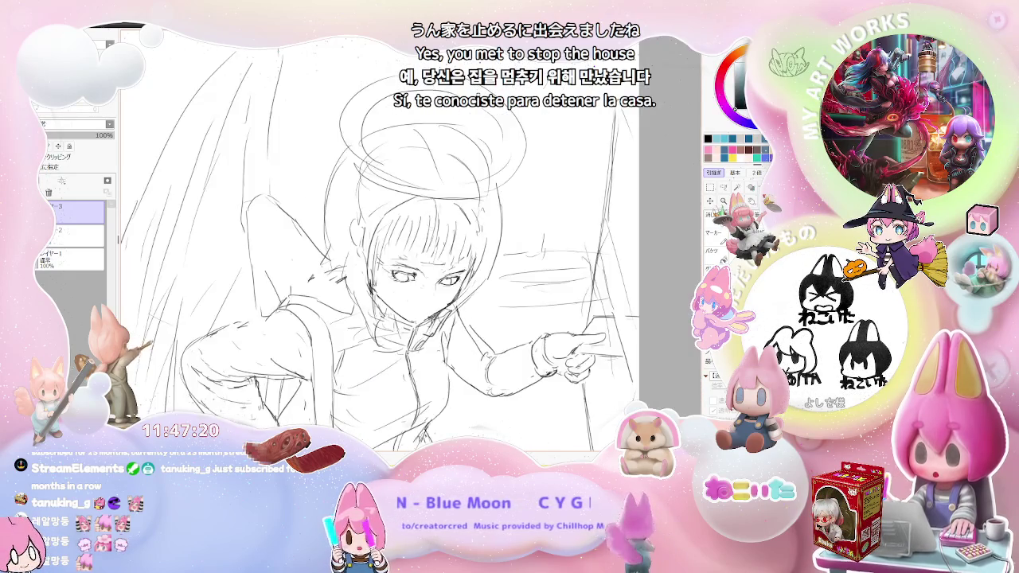
scroll(436, 290, up, 1)
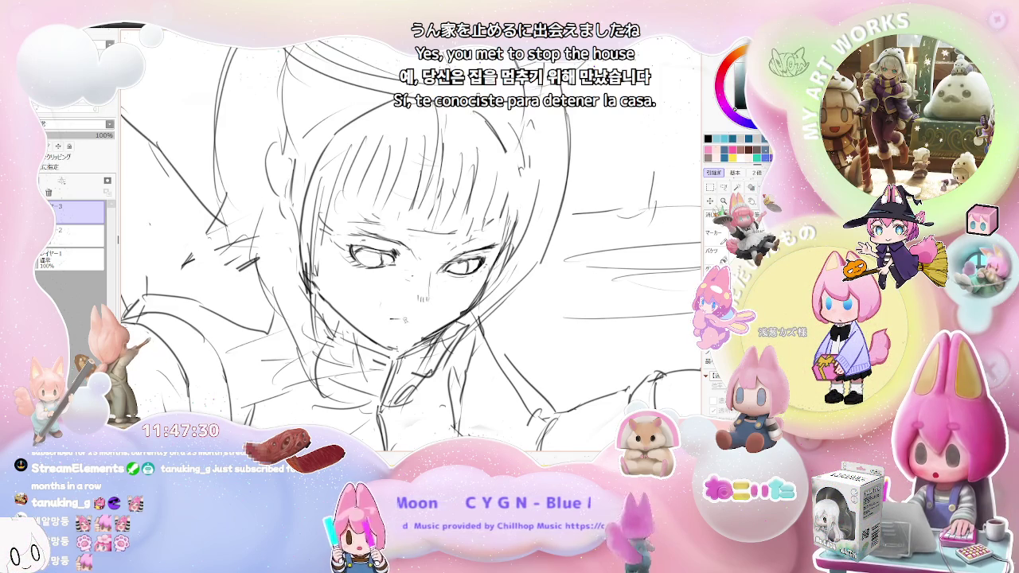
scroll(405, 320, down, 2)
scroll(438, 325, down, 3)
scroll(470, 329, down, 2)
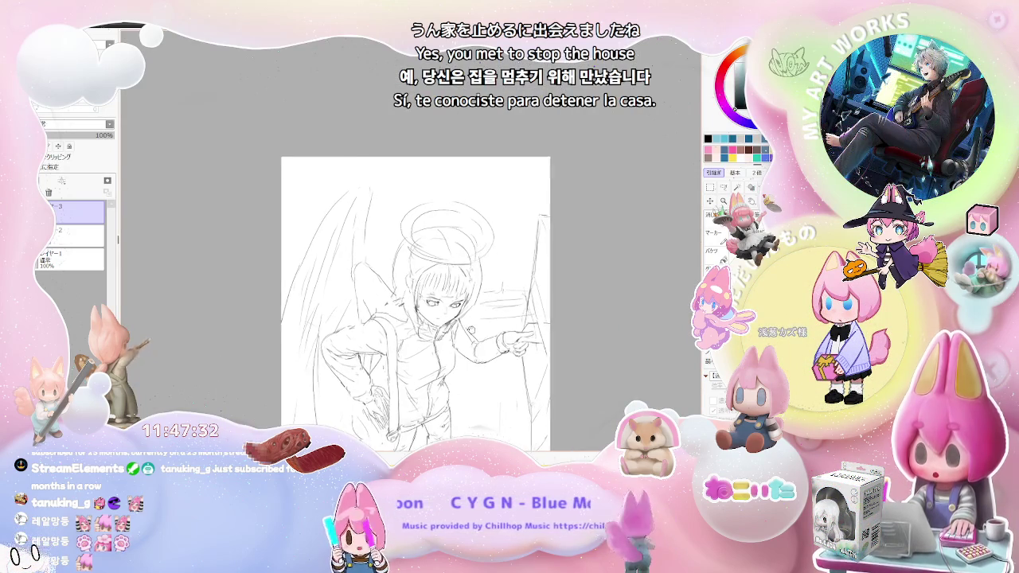
scroll(437, 318, up, 5)
scroll(437, 318, up, 2)
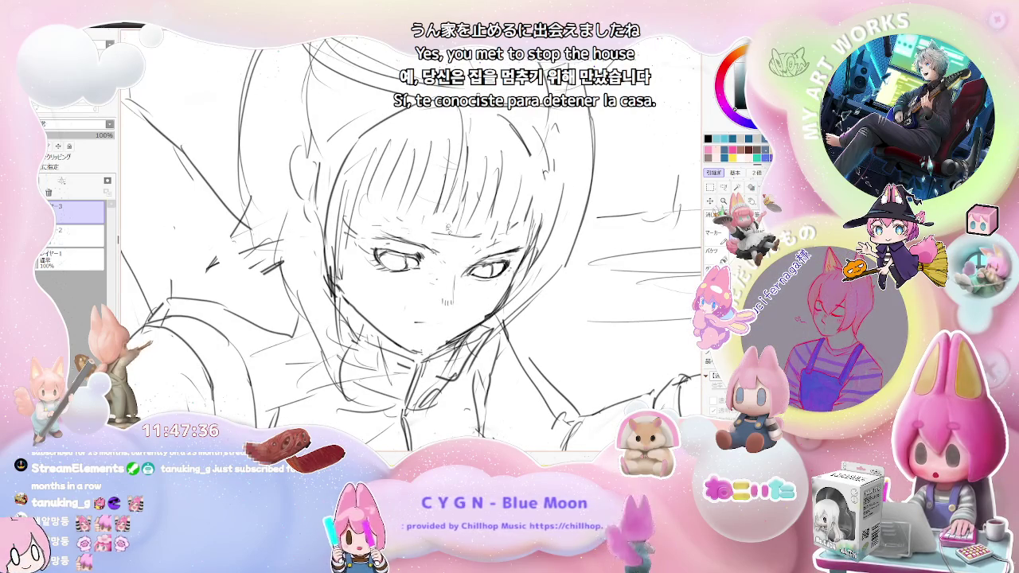
scroll(425, 239, down, 3)
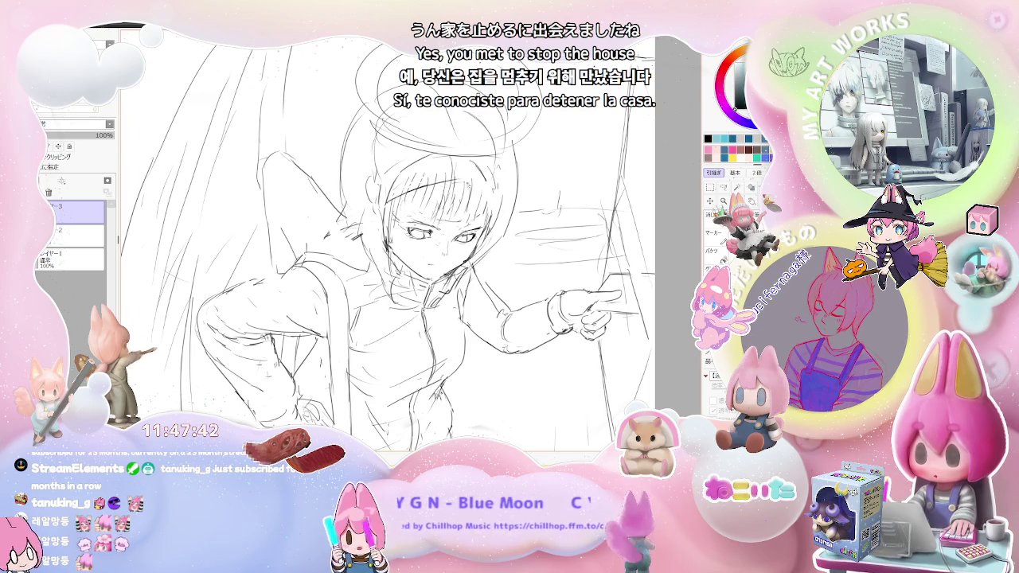
scroll(390, 263, down, 1)
scroll(391, 263, down, 1)
scroll(391, 263, down, 1)
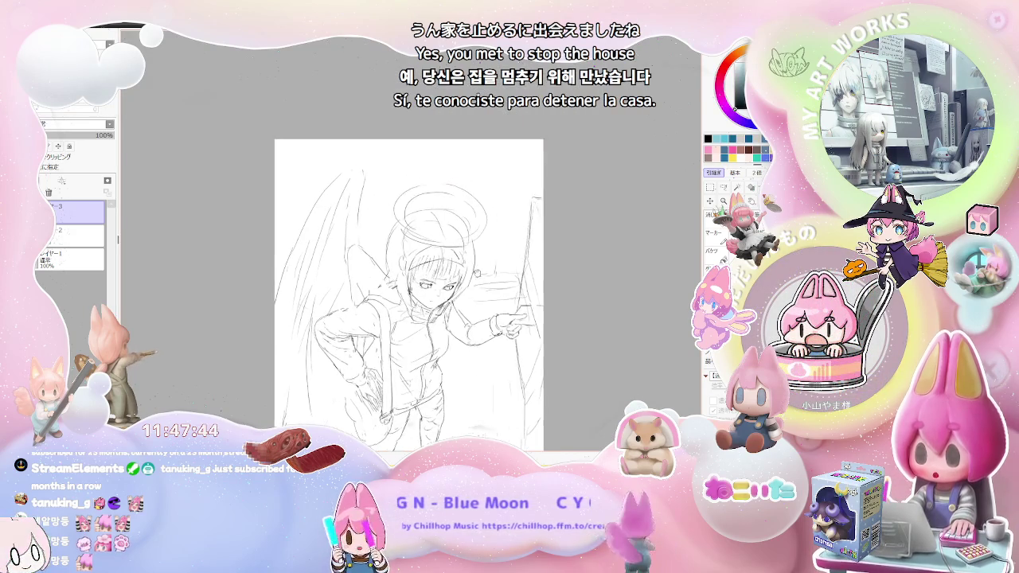
scroll(391, 262, down, 1)
scroll(422, 276, up, 1)
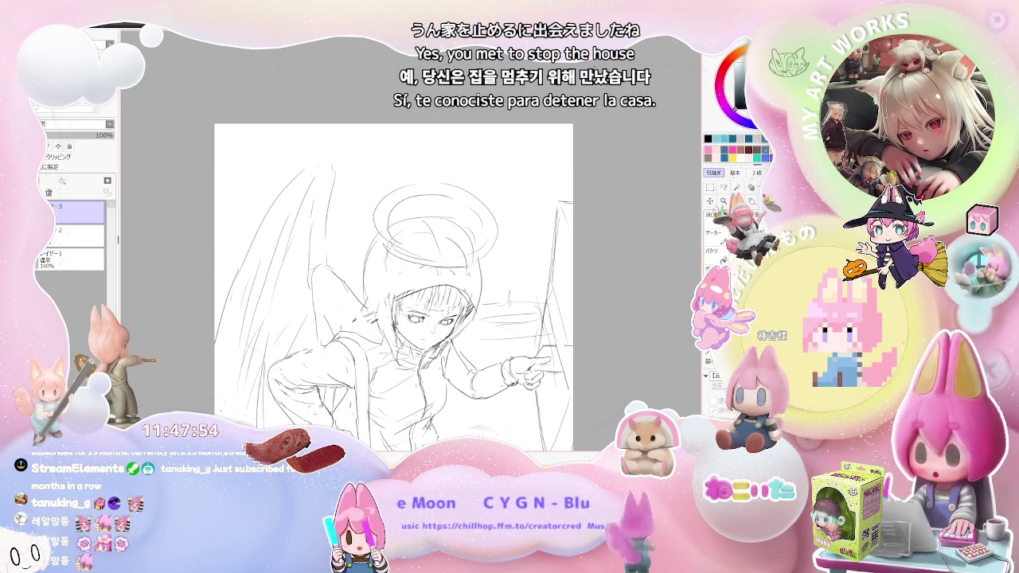
scroll(442, 315, down, 1)
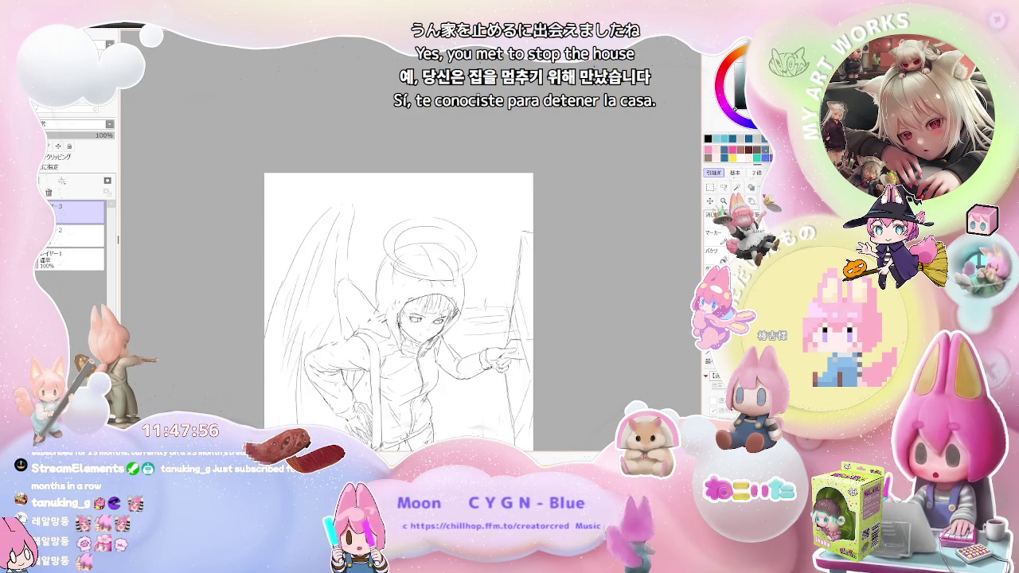
scroll(442, 315, down, 2)
scroll(460, 311, up, 3)
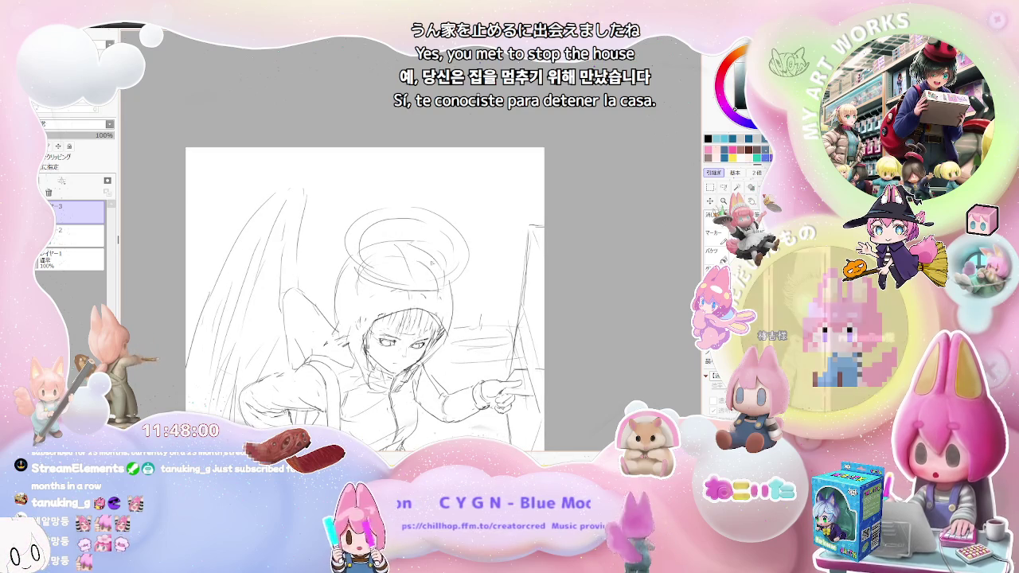
scroll(447, 319, down, 1)
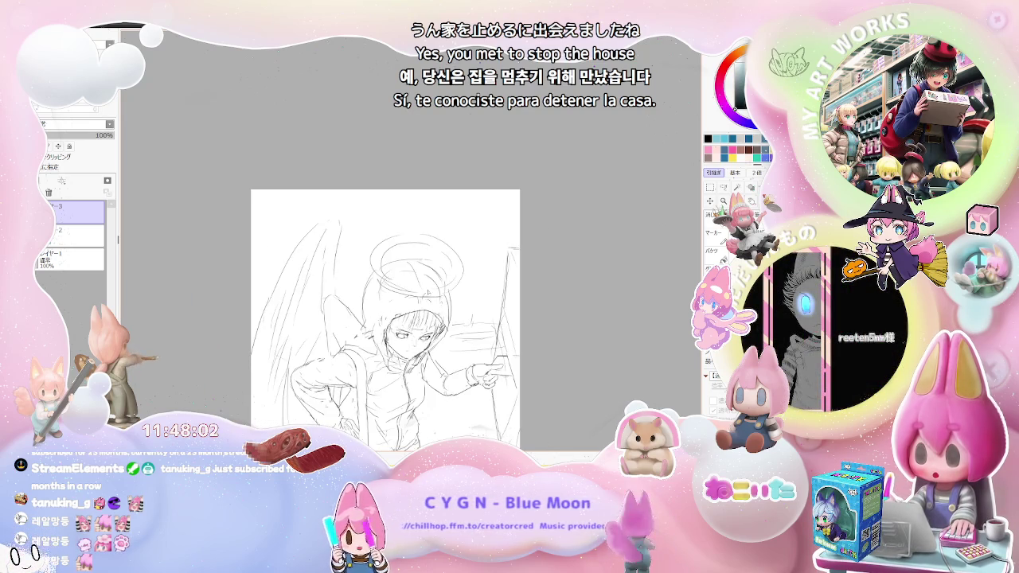
scroll(446, 318, down, 1)
scroll(446, 318, up, 1)
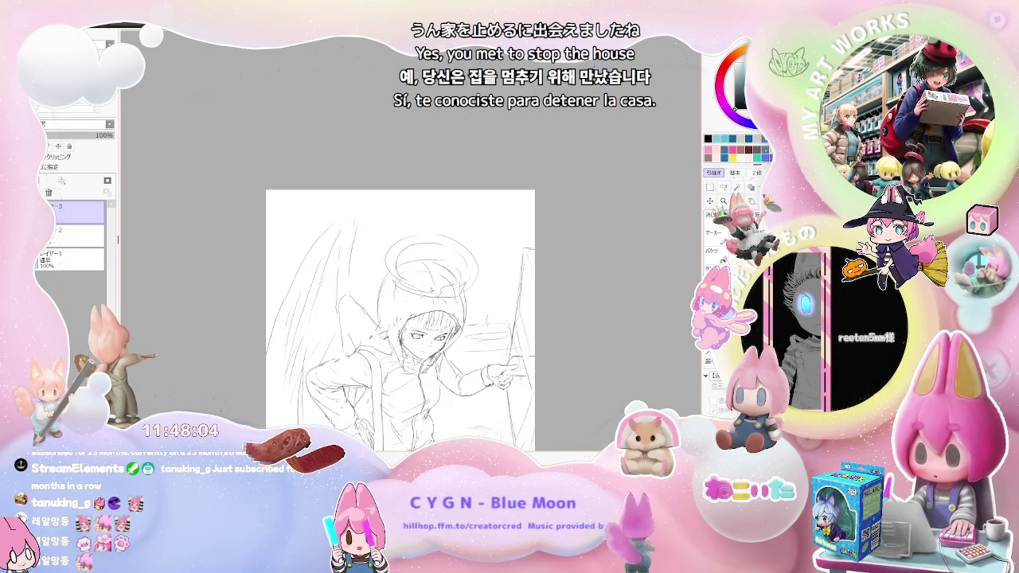
Adjust the zoom on the halo above the girl's hood
scroll(446, 319, up, 1)
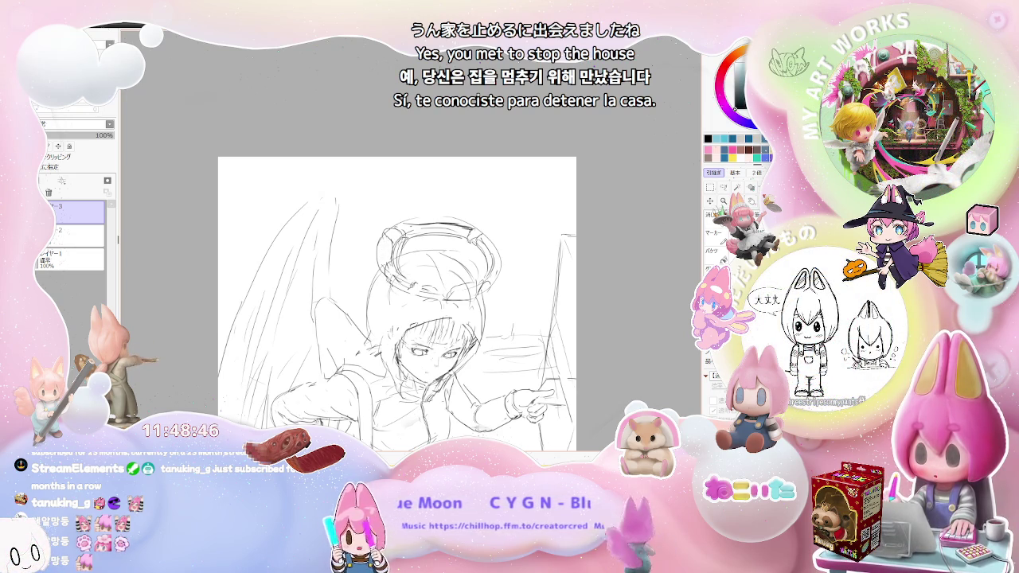
Add a short pencil mark near the halo and a short stroke at the girl's mouth
drag(397, 269, 394, 286)
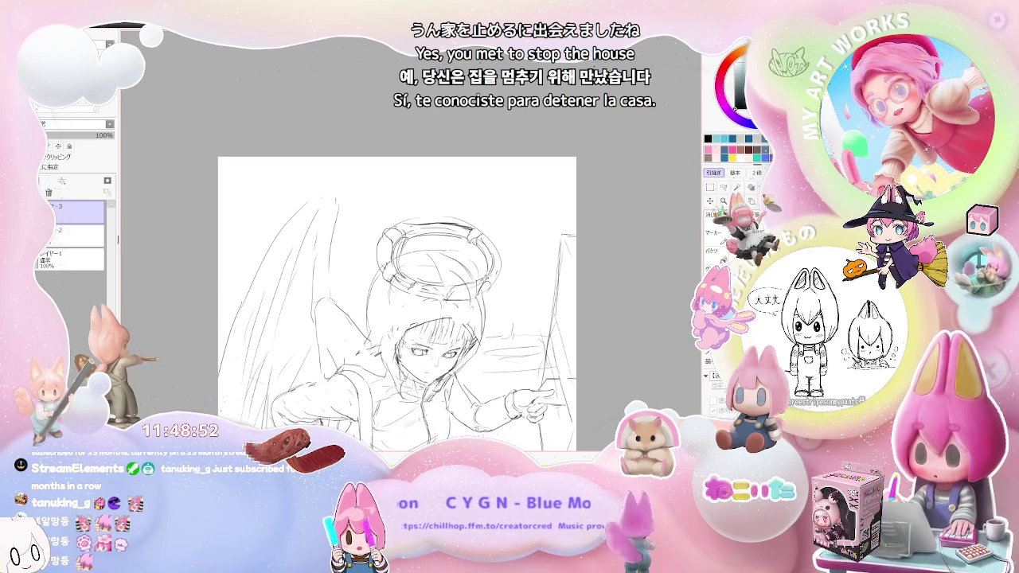
scroll(526, 301, down, 2)
scroll(526, 301, down, 1)
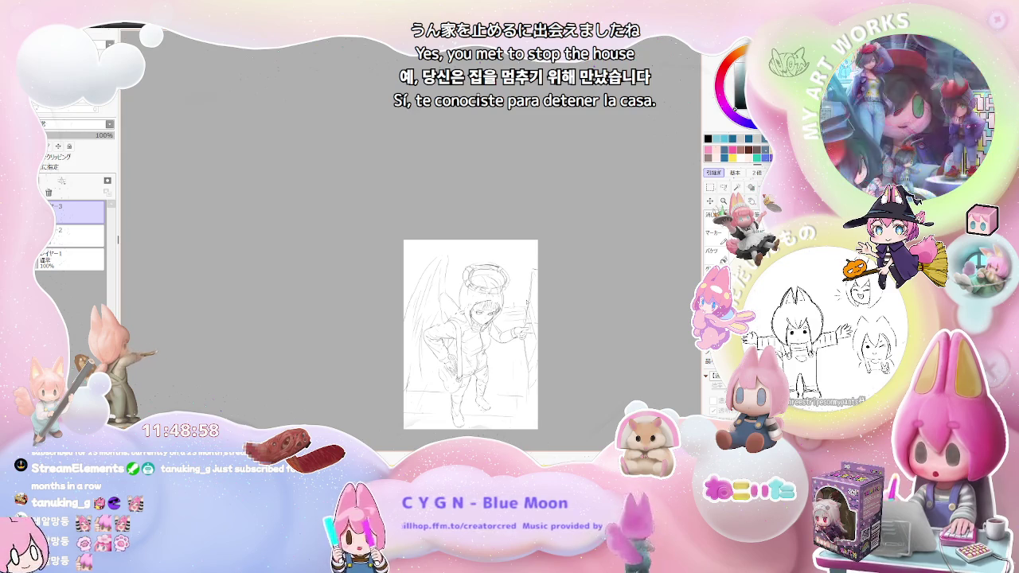
scroll(525, 299, up, 1)
scroll(525, 299, up, 1)
scroll(475, 303, up, 1)
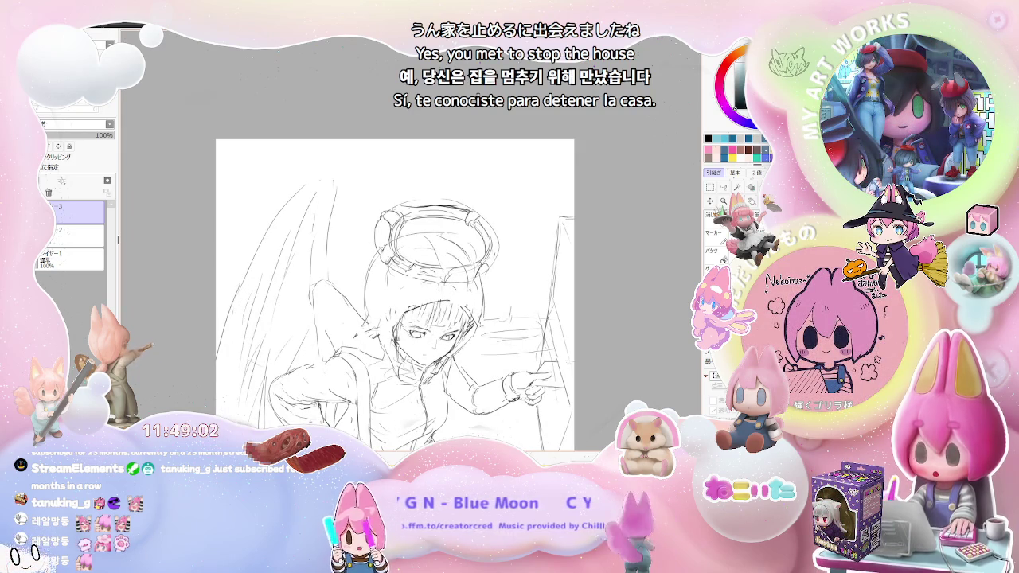
scroll(481, 321, up, 1)
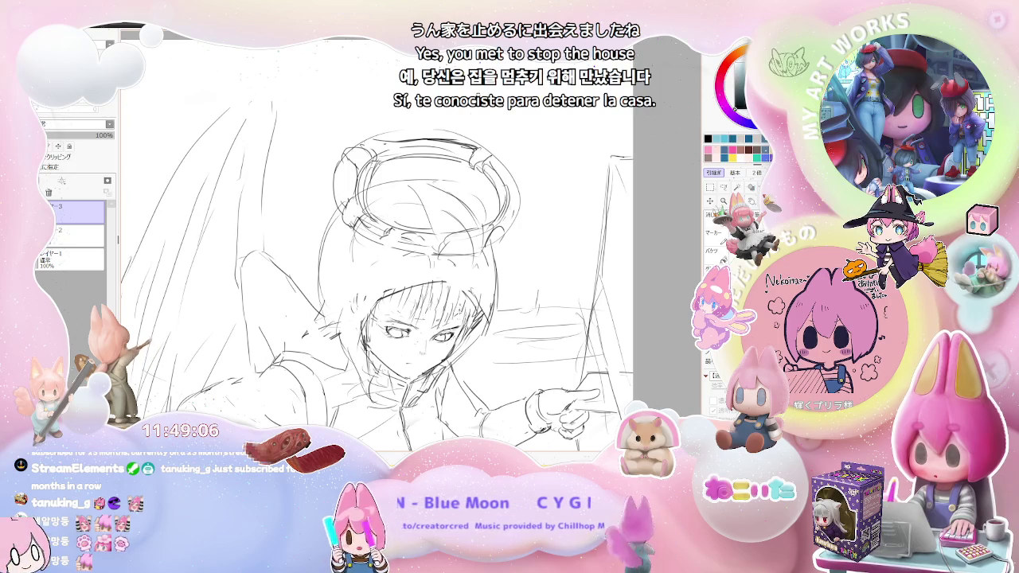
scroll(441, 328, up, 2)
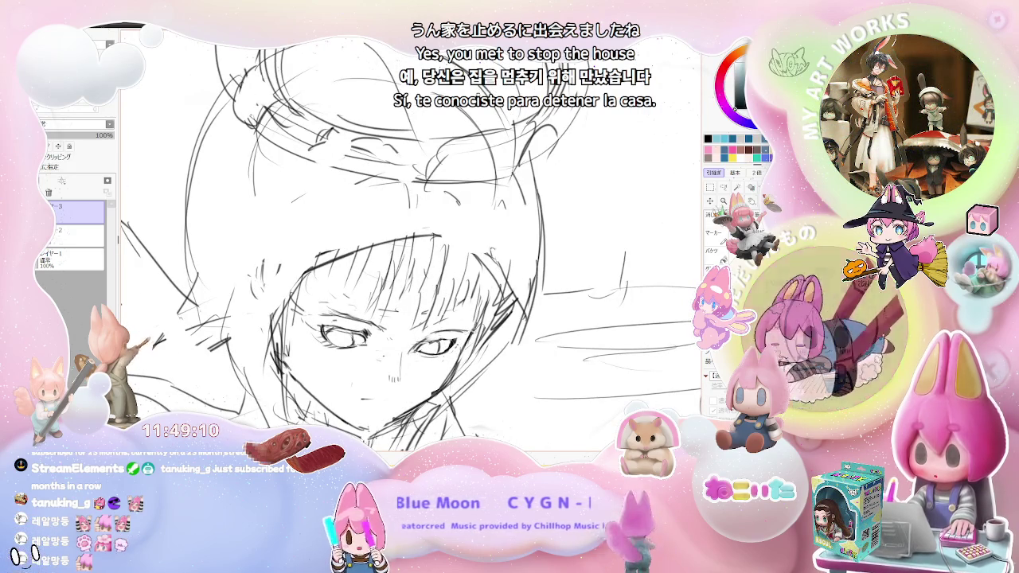
scroll(414, 351, up, 1)
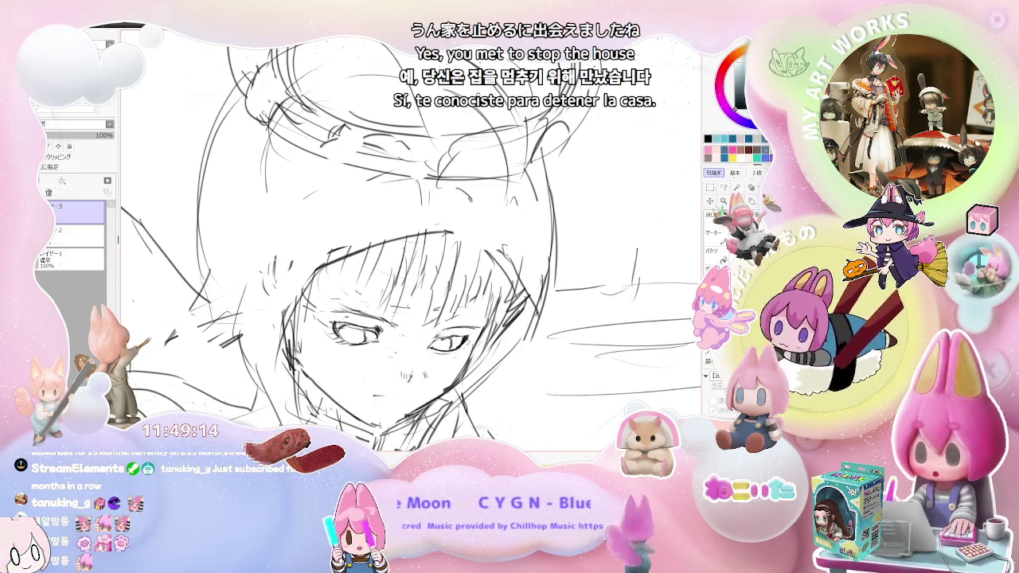
scroll(410, 247, down, 1)
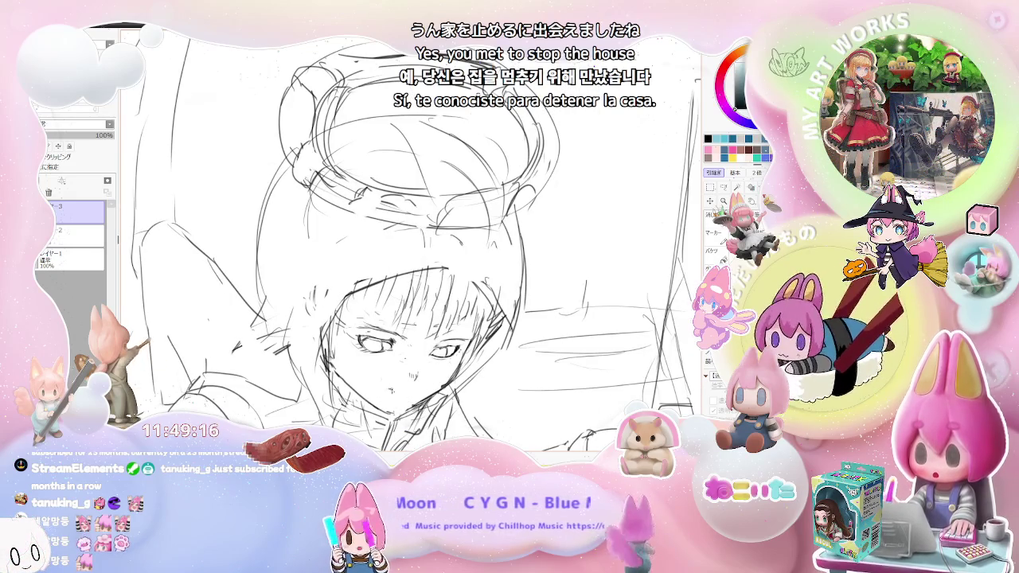
drag(388, 390, 400, 388)
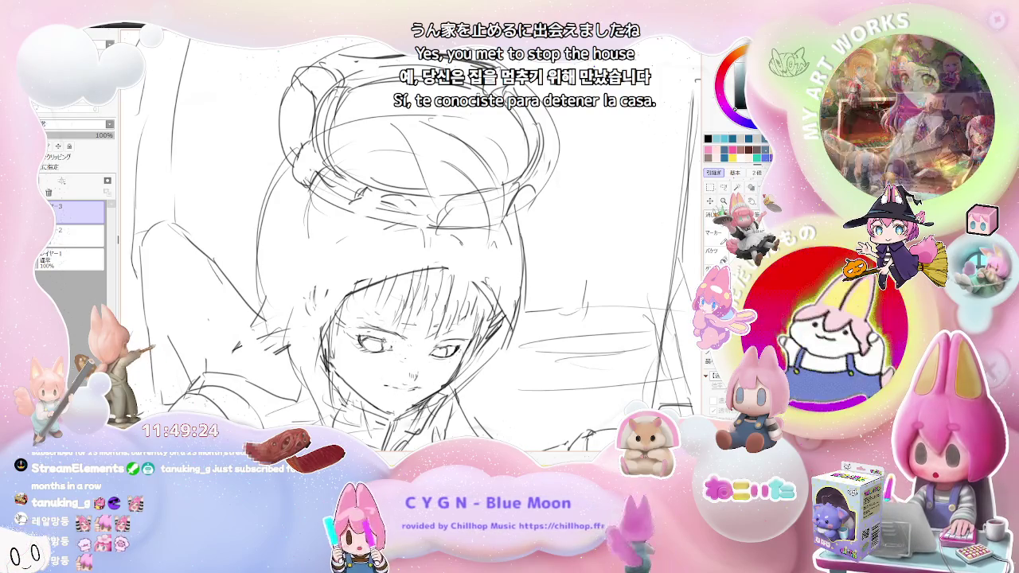
scroll(374, 342, up, 2)
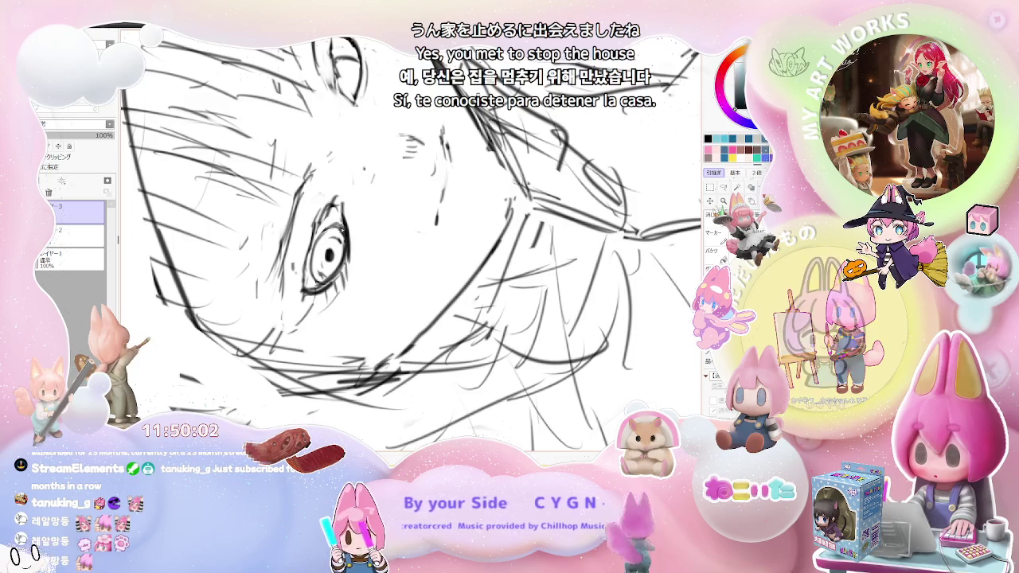
key(ctrl+z)
key(Delete)
key(Delete)
key(Delete)
key(Delete)
key(Delete)
key(Delete)
key(Home)
scroll(456, 293, up, 3)
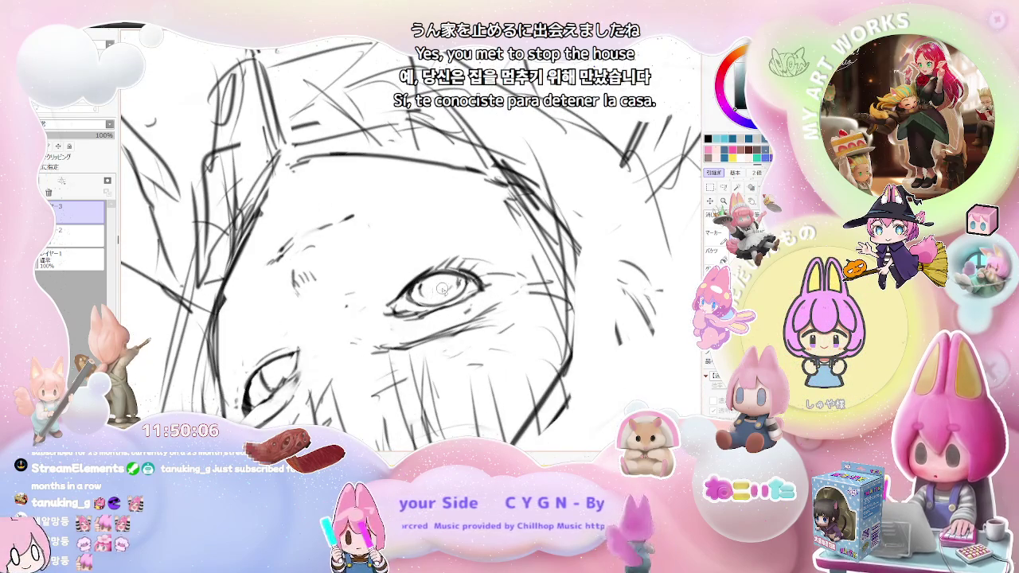
scroll(432, 293, down, 2)
scroll(431, 294, down, 2)
key(End)
key(End)
key(End)
key(End)
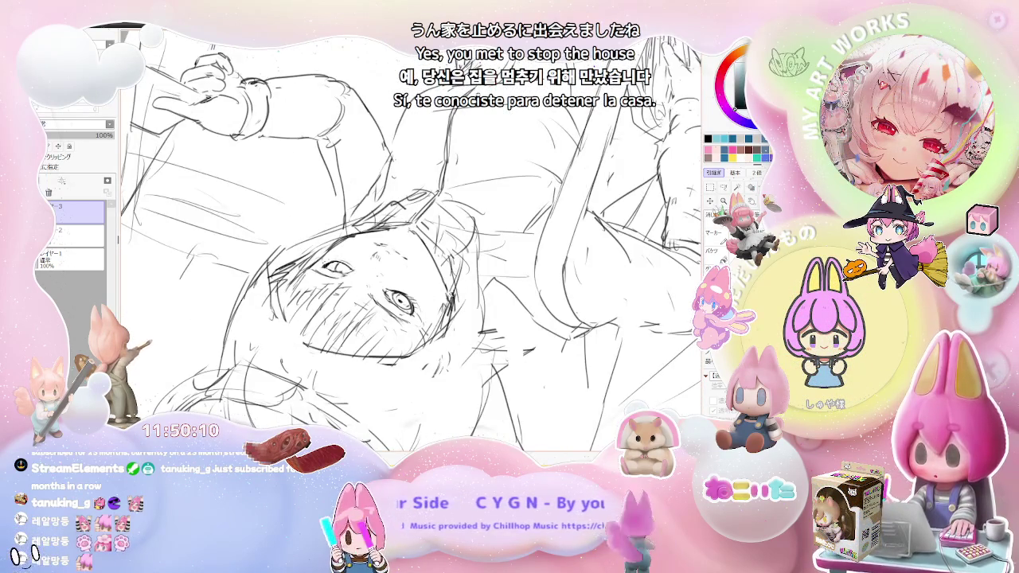
scroll(412, 244, up, 2)
scroll(399, 299, up, 1)
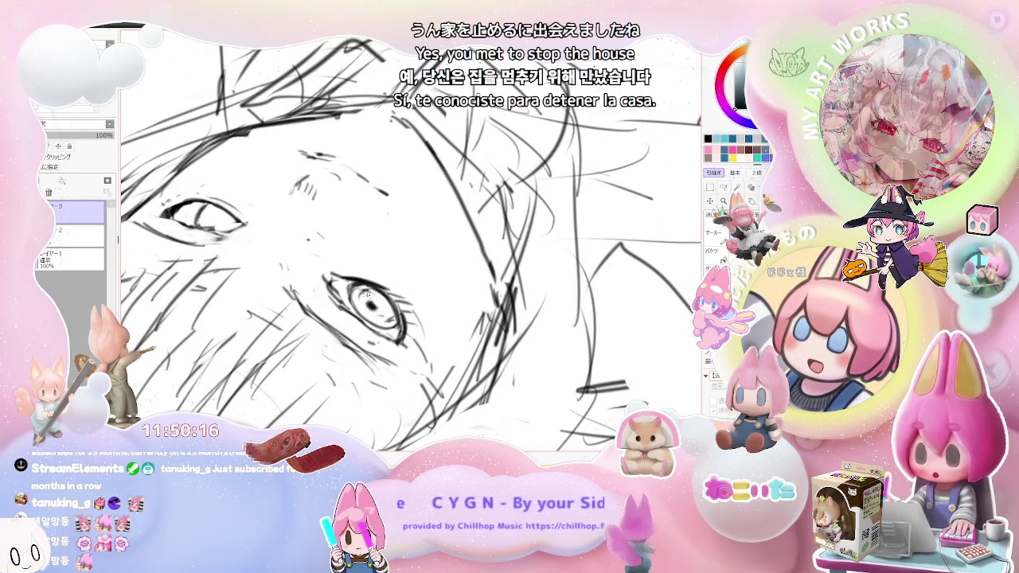
scroll(351, 294, down, 1)
scroll(366, 295, down, 1)
scroll(416, 293, down, 1)
drag(416, 293, 402, 268)
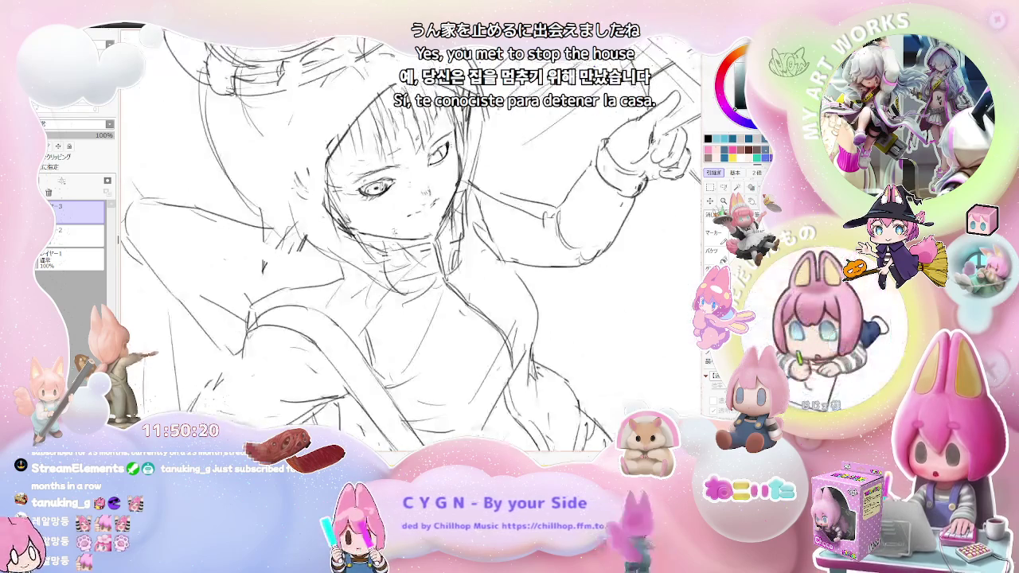
scroll(402, 268, up, 1)
scroll(402, 269, up, 1)
scroll(368, 283, up, 2)
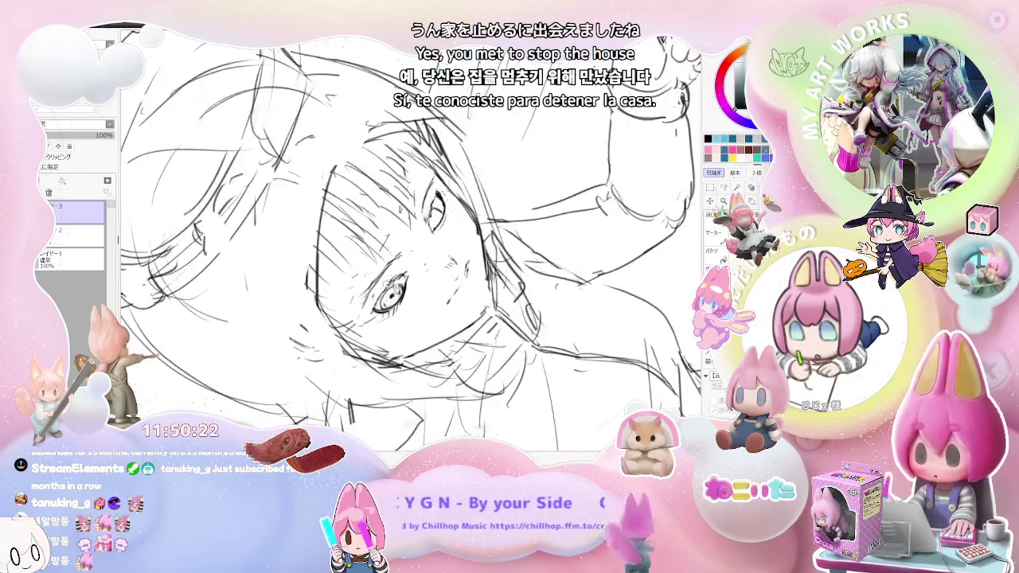
scroll(369, 286, up, 2)
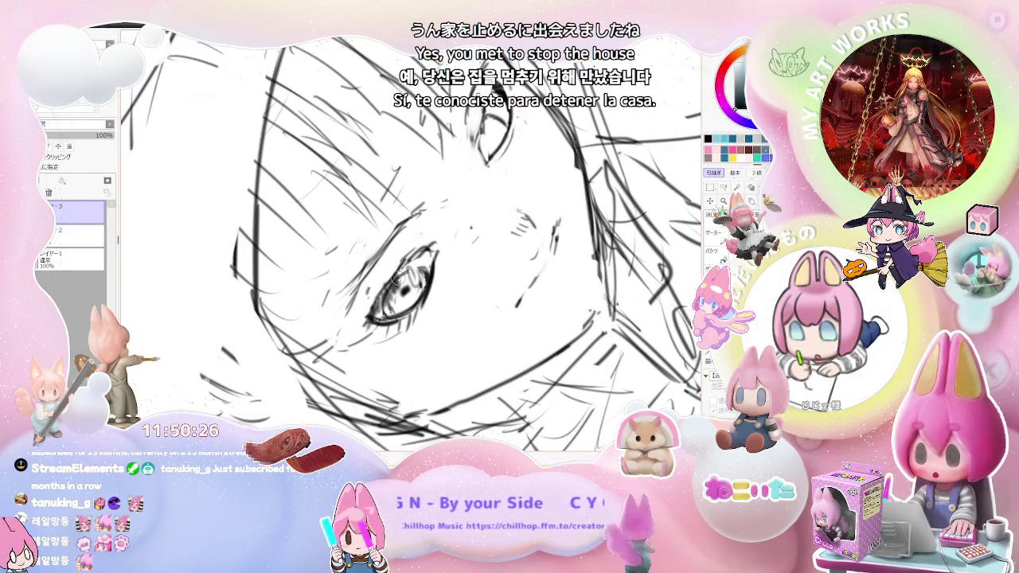
scroll(407, 265, down, 1)
scroll(407, 266, down, 1)
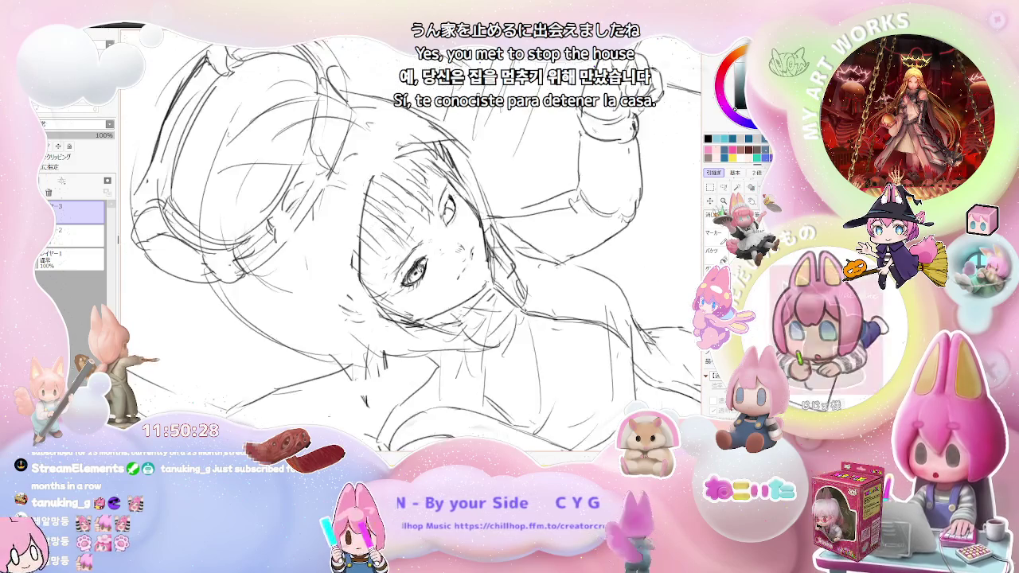
scroll(410, 267, down, 1)
key(Home)
scroll(410, 266, up, 1)
scroll(410, 266, up, 1)
scroll(410, 267, up, 1)
scroll(410, 267, up, 1)
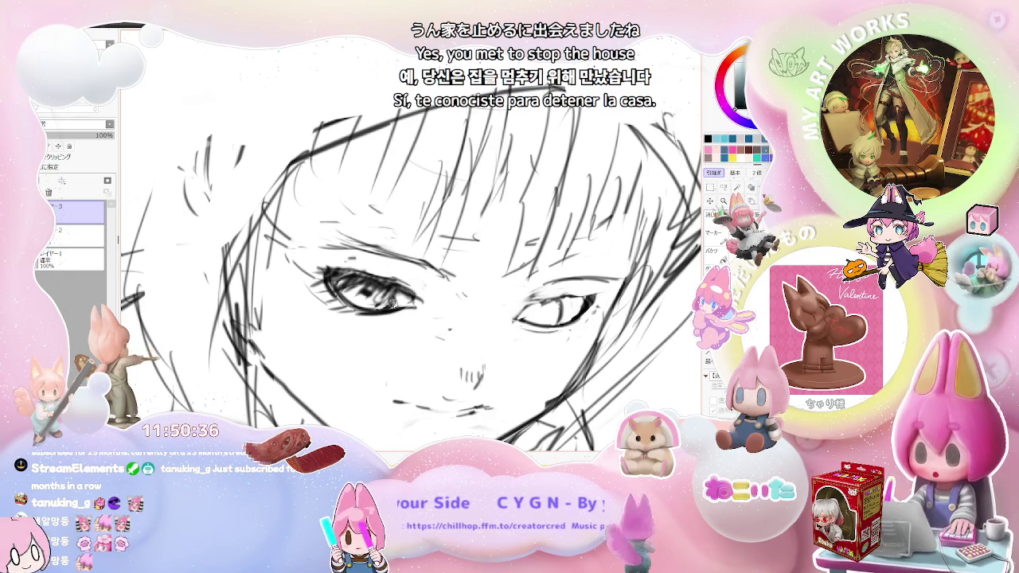
scroll(391, 301, down, 1)
scroll(409, 298, down, 1)
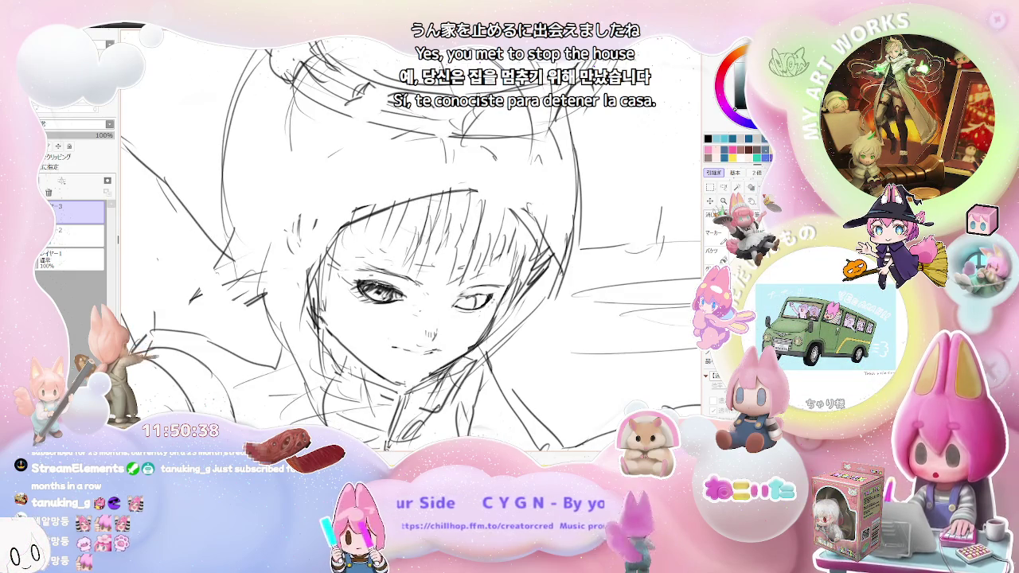
scroll(412, 244, down, 1)
key(Delete)
key(Delete)
scroll(406, 307, up, 1)
key(Delete)
key(Delete)
scroll(405, 308, up, 1)
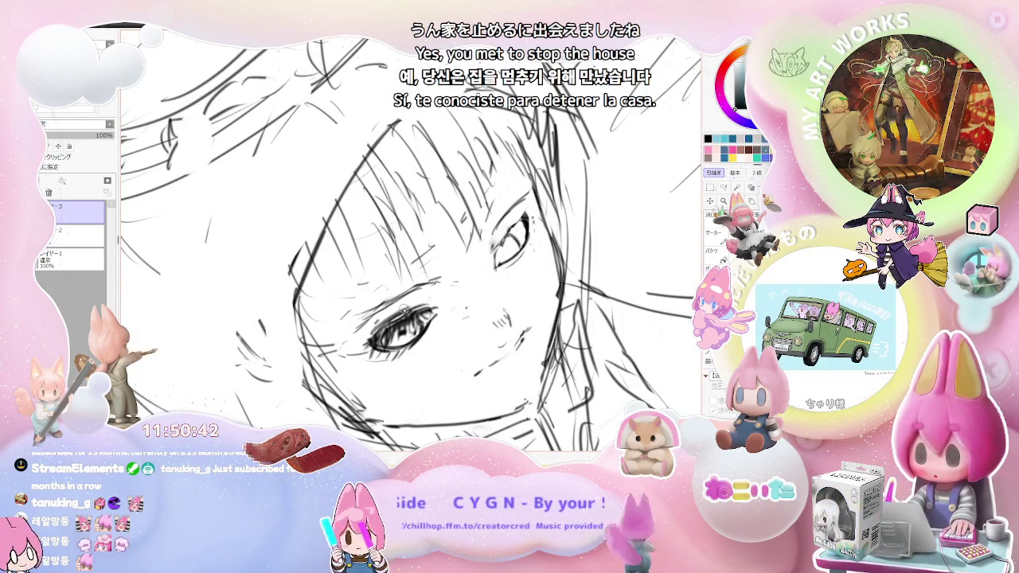
key(bracketright)
drag(398, 332, 435, 312)
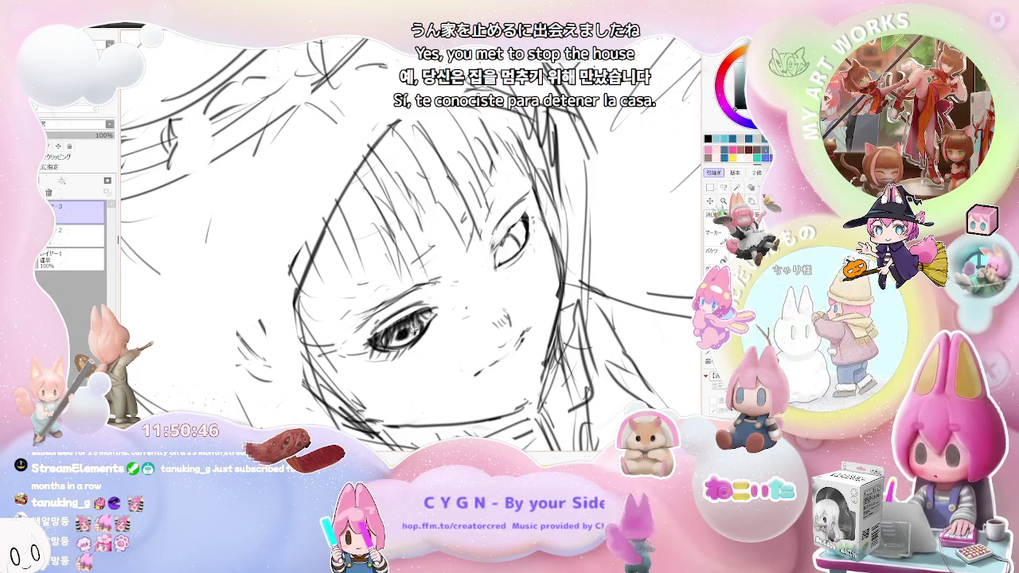
scroll(405, 335, down, 3)
key(End)
key(End)
key(End)
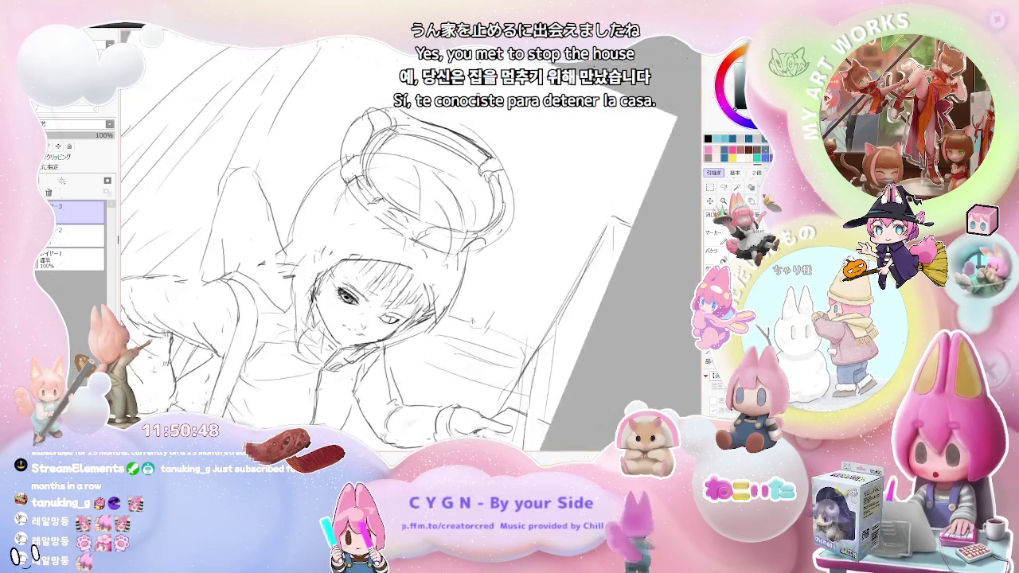
scroll(439, 343, up, 3)
scroll(422, 344, up, 2)
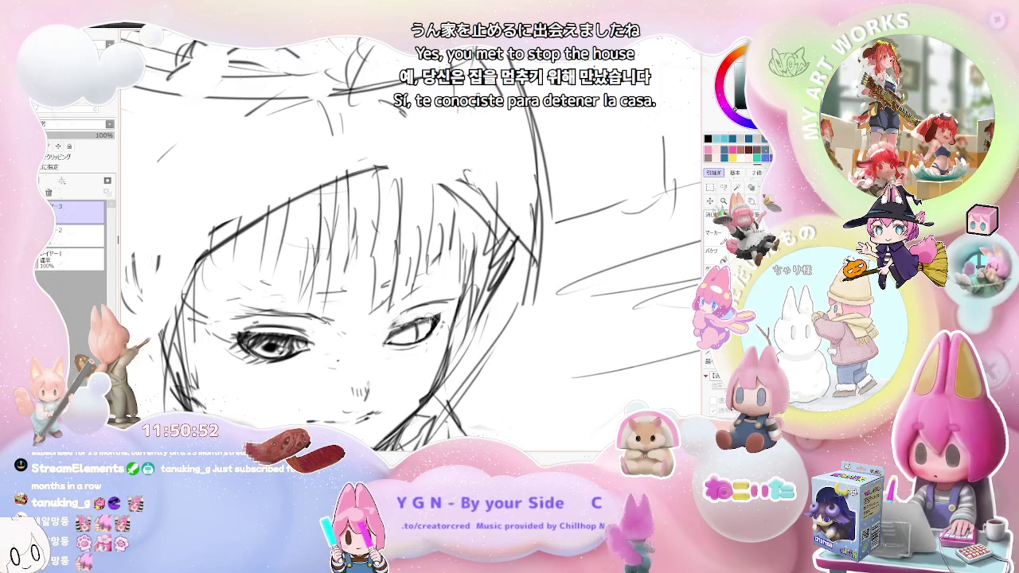
scroll(402, 333, down, 1)
scroll(402, 331, down, 1)
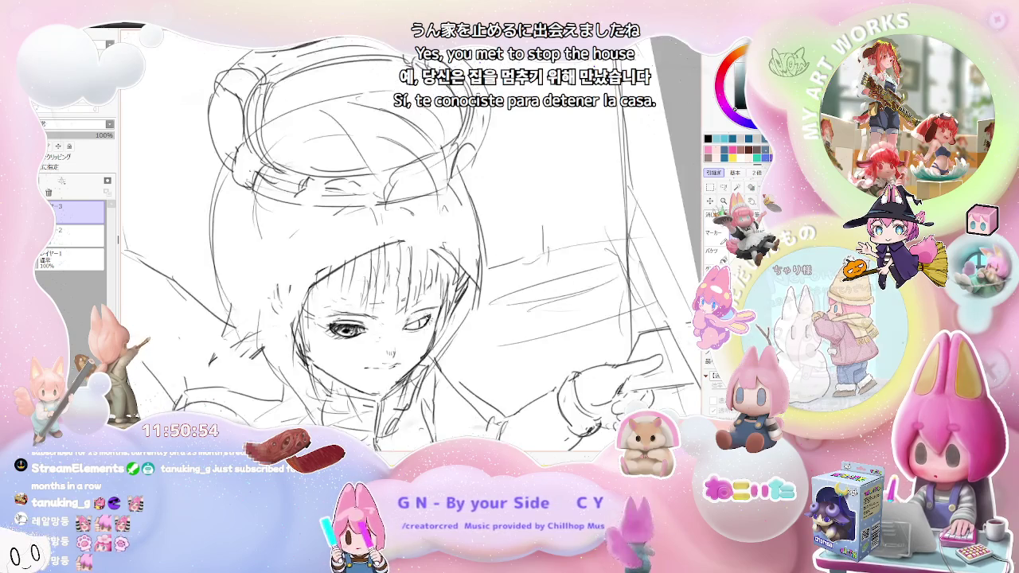
scroll(438, 318, down, 1)
key(End)
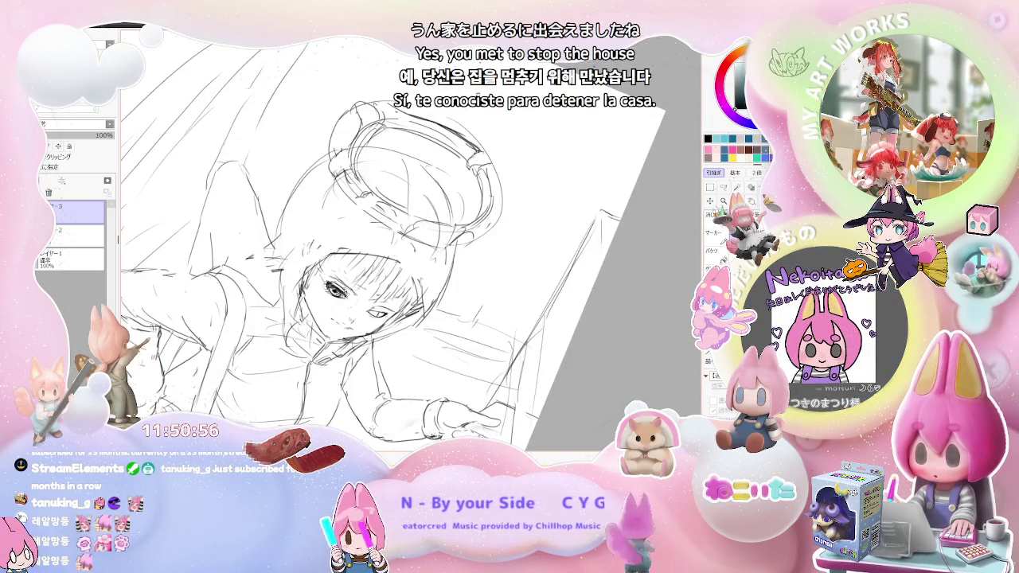
key(Delete)
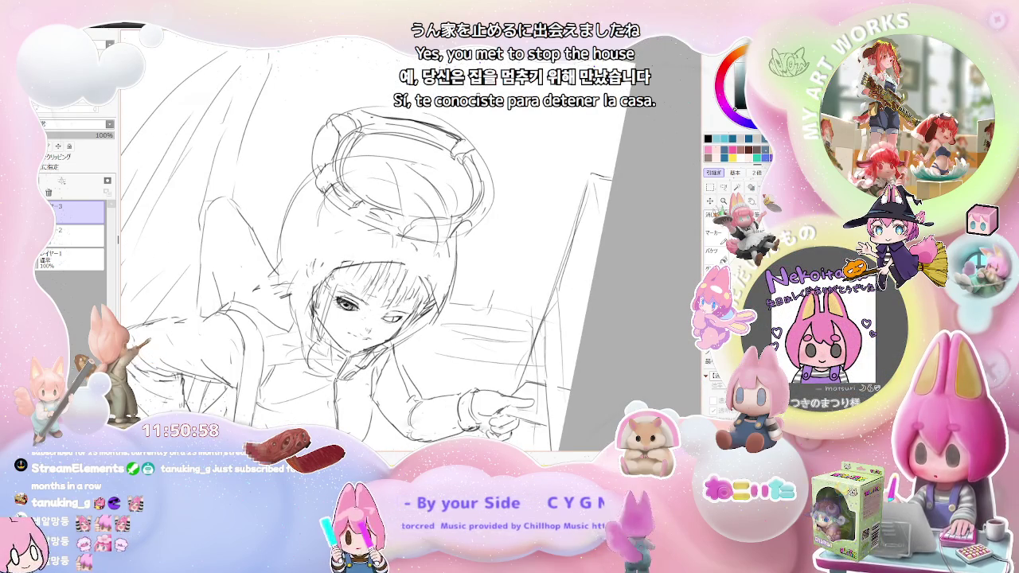
scroll(358, 319, down, 2)
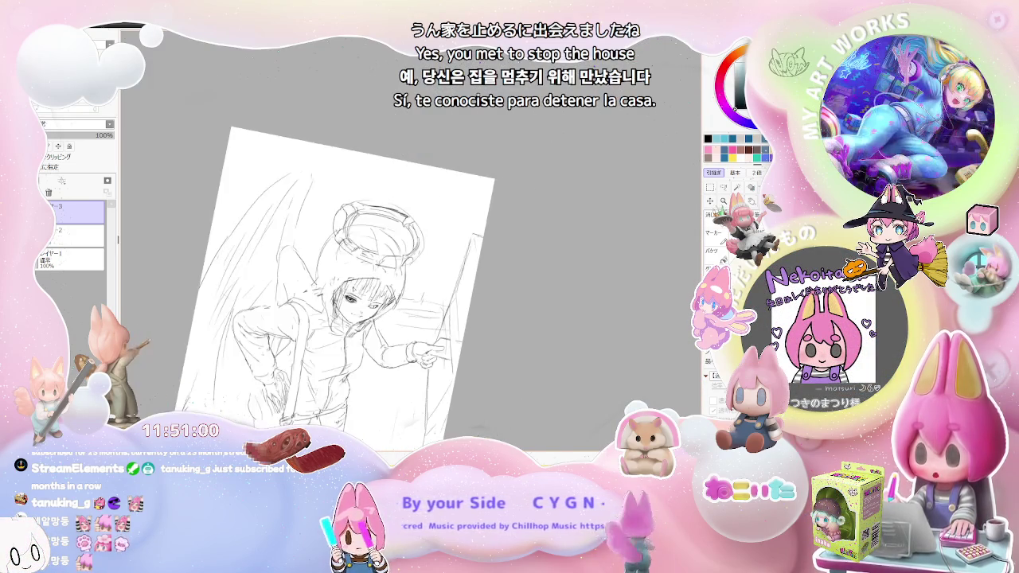
scroll(359, 319, down, 1)
key(Home)
scroll(358, 302, up, 2)
scroll(358, 302, up, 2)
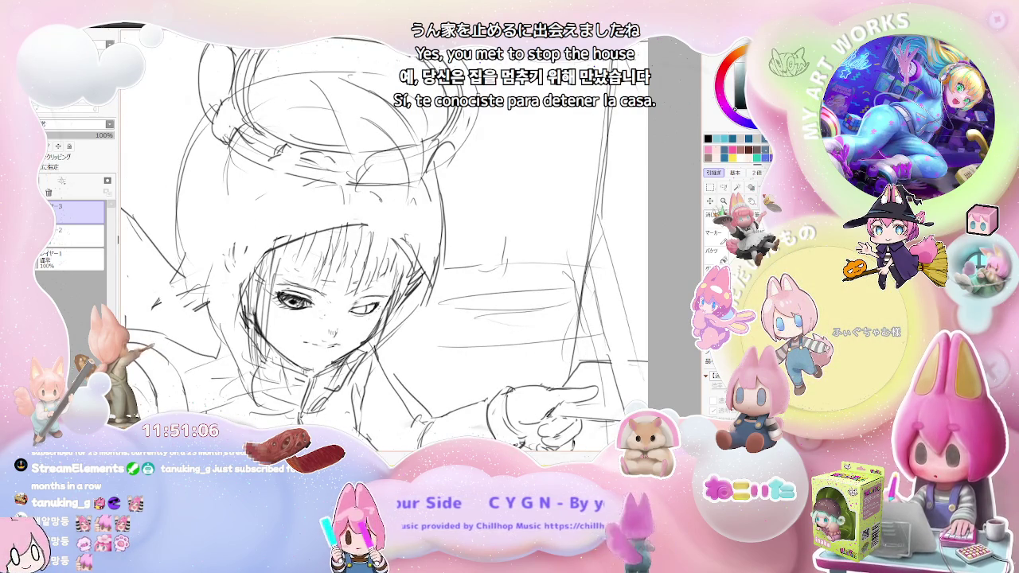
Pan to frame the face, then rotate the face area slightly with Ctrl+T and apply
scroll(451, 349, down, 2)
scroll(451, 350, down, 2)
scroll(451, 349, down, 1)
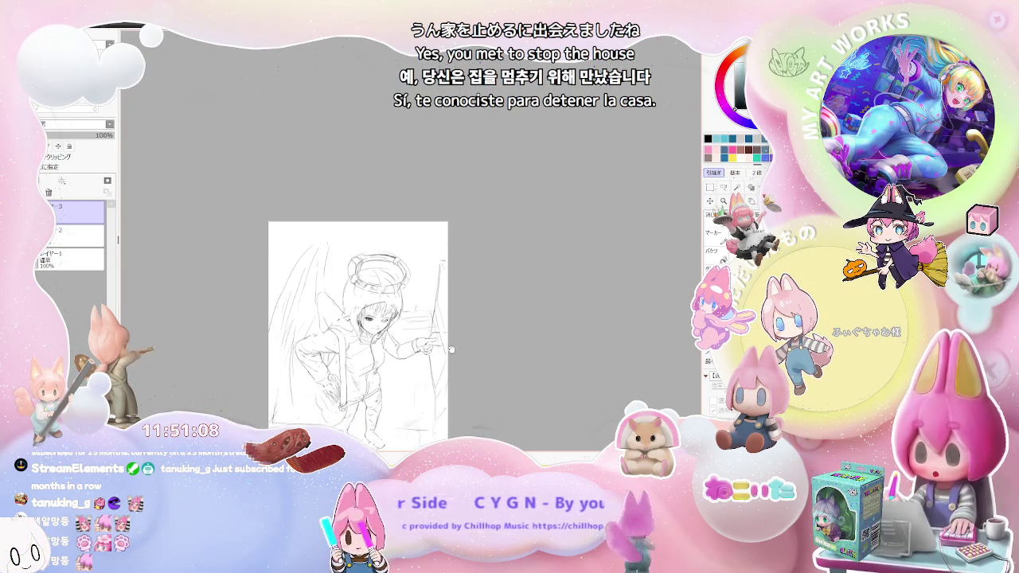
drag(451, 350, 450, 284)
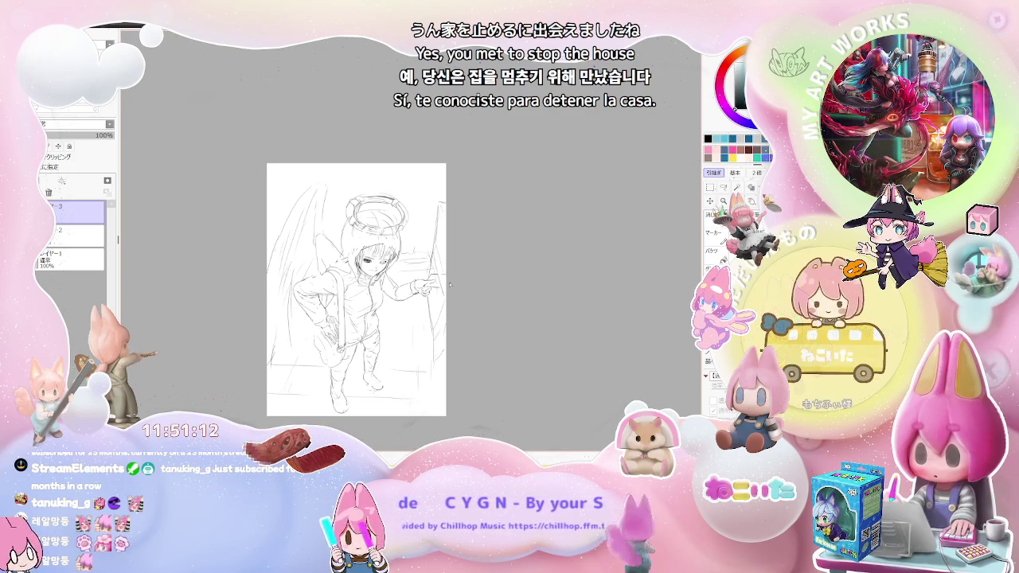
scroll(450, 284, up, 2)
drag(450, 284, 459, 309)
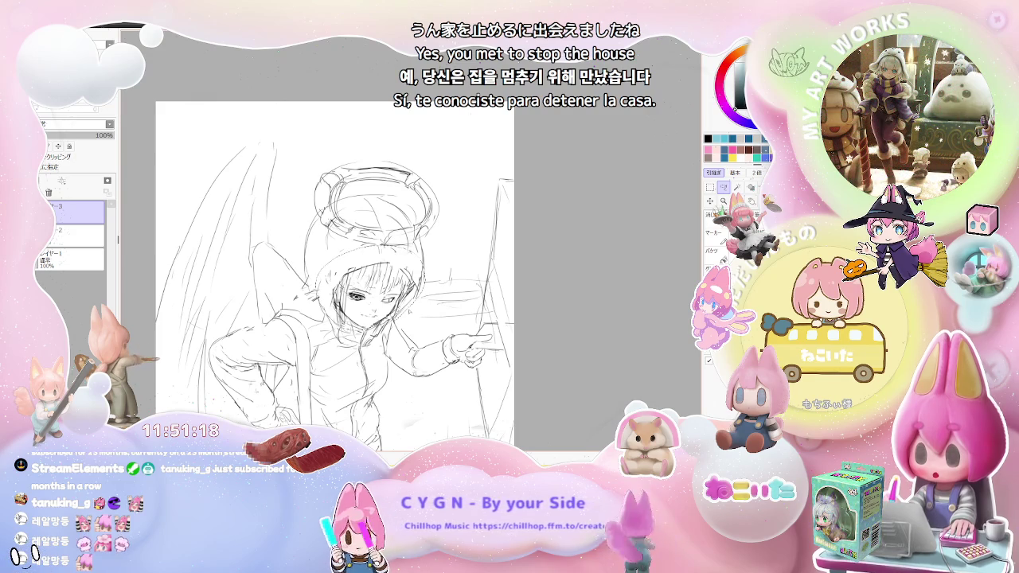
key(ctrl+t)
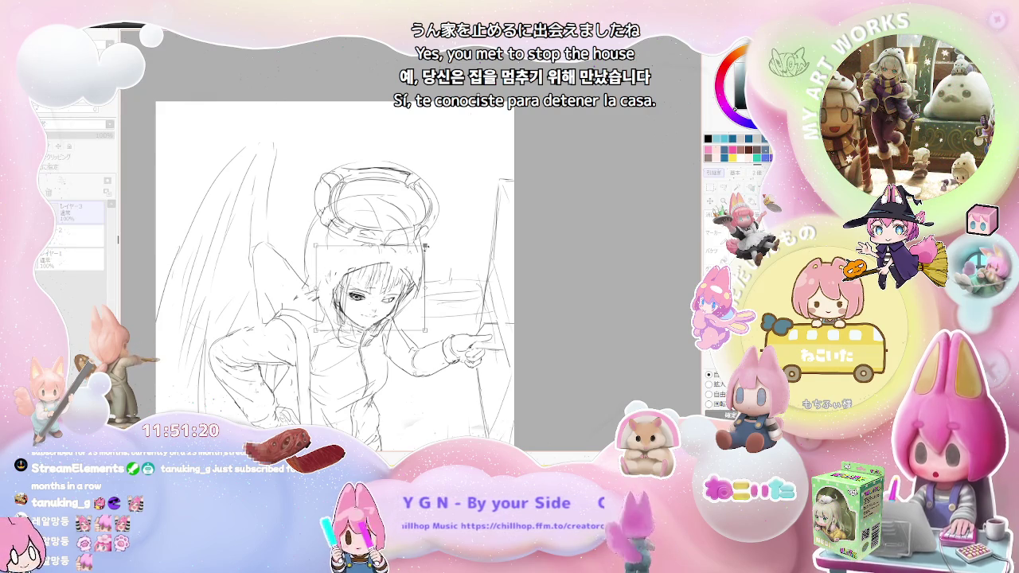
drag(426, 246, 410, 276)
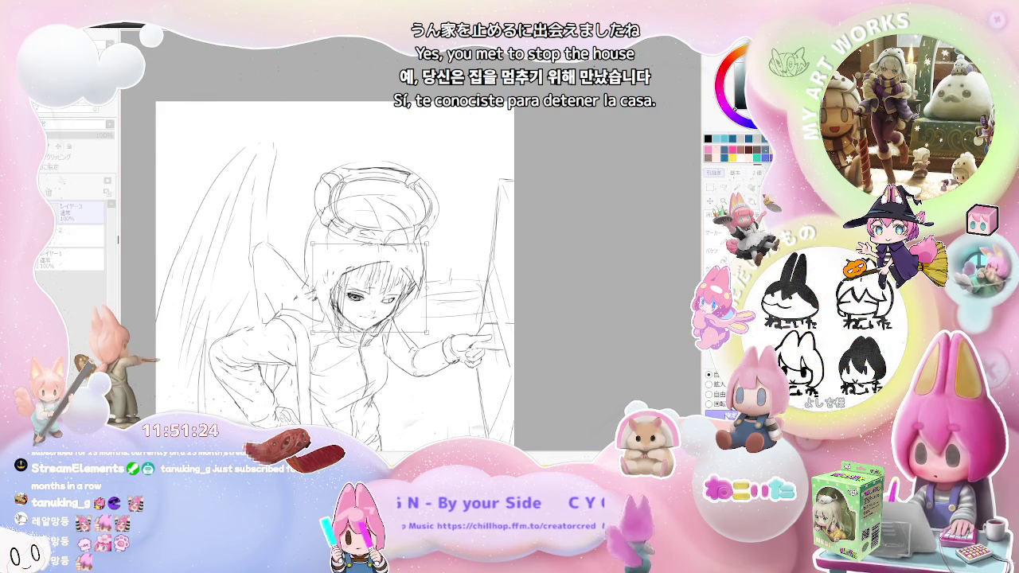
key(Return)
scroll(443, 302, up, 5)
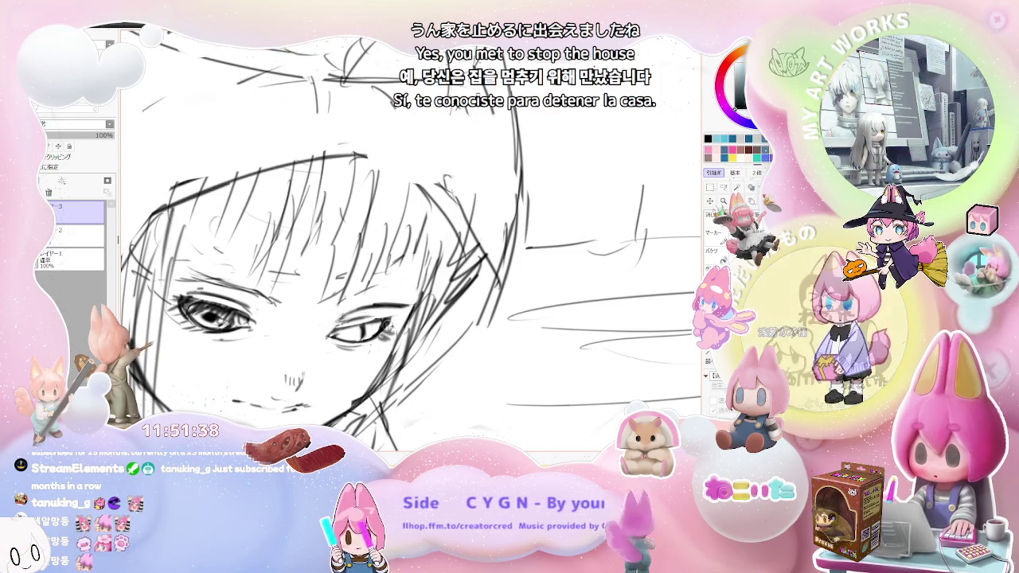
Fill in the right eye's iris, rotate the canvas about 90°, and hatch the lower eye darker
mouse_move(357, 325)
mouse_down()
mouse_move(374, 334)
mouse_move(347, 336)
mouse_up()
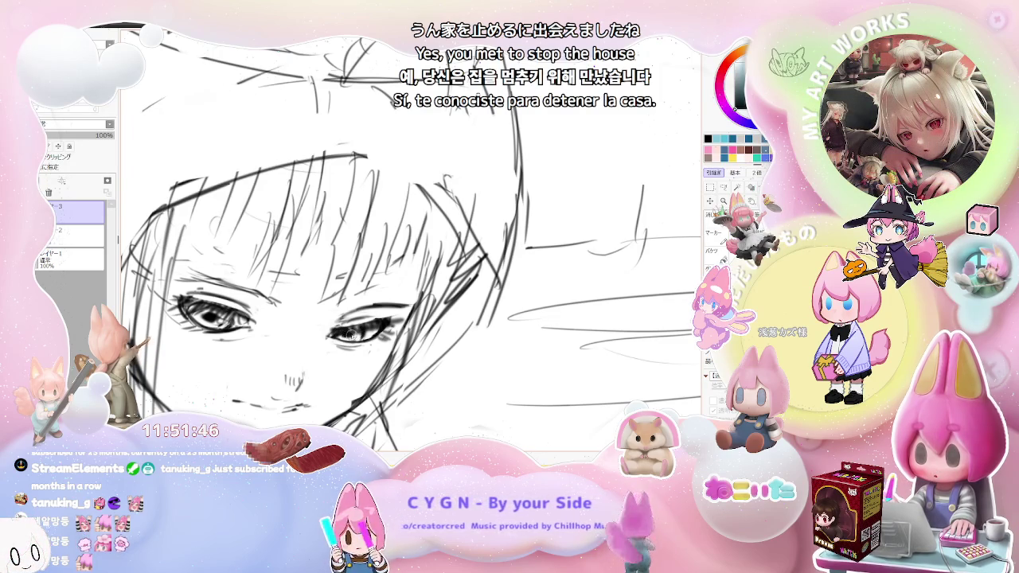
scroll(351, 334, down, 1)
scroll(350, 335, down, 1)
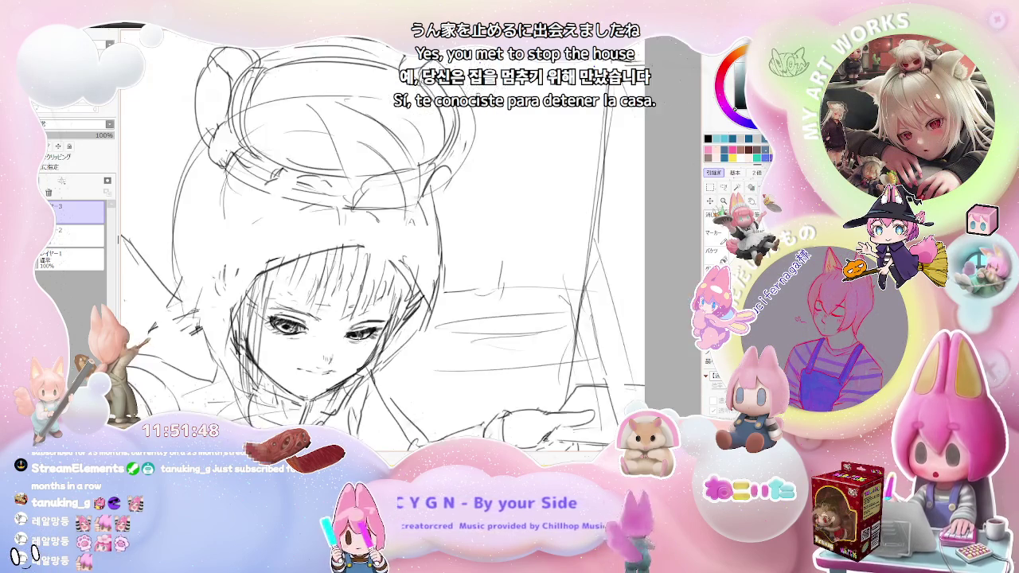
scroll(350, 318, down, 1)
key(End)
key(End)
key(End)
key(End)
key(End)
key(End)
scroll(351, 239, up, 1)
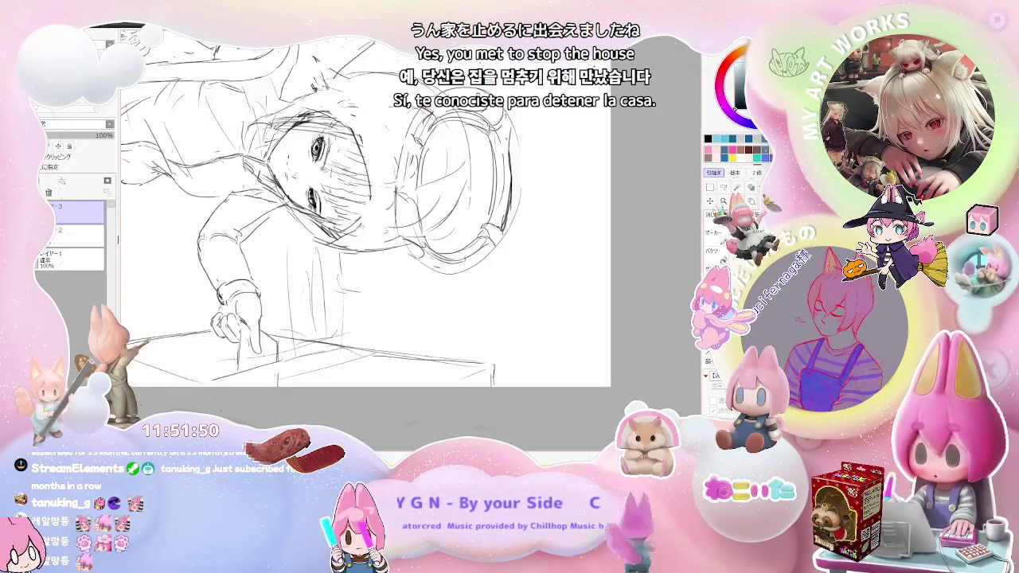
scroll(296, 209, up, 2)
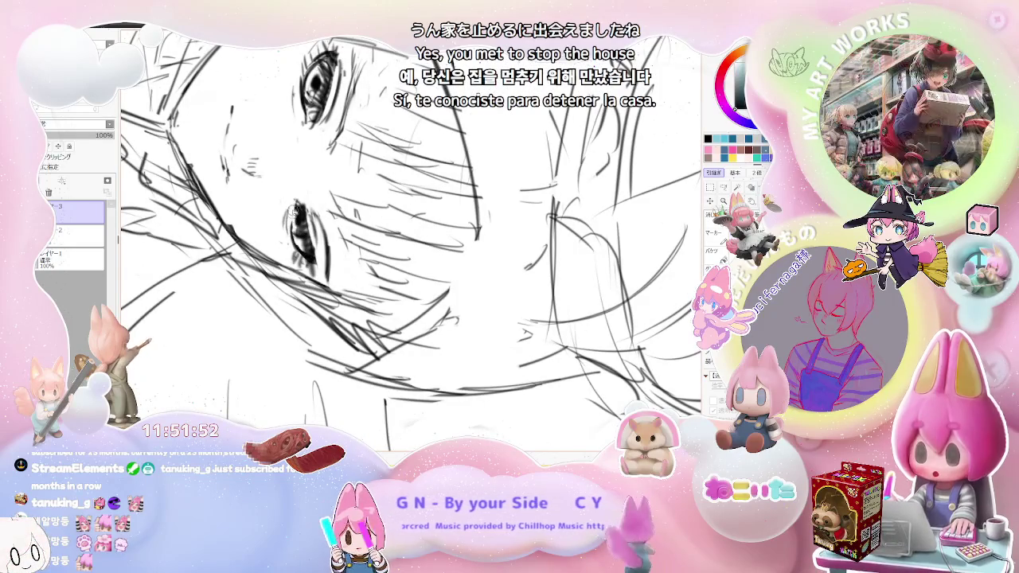
drag(302, 250, 296, 239)
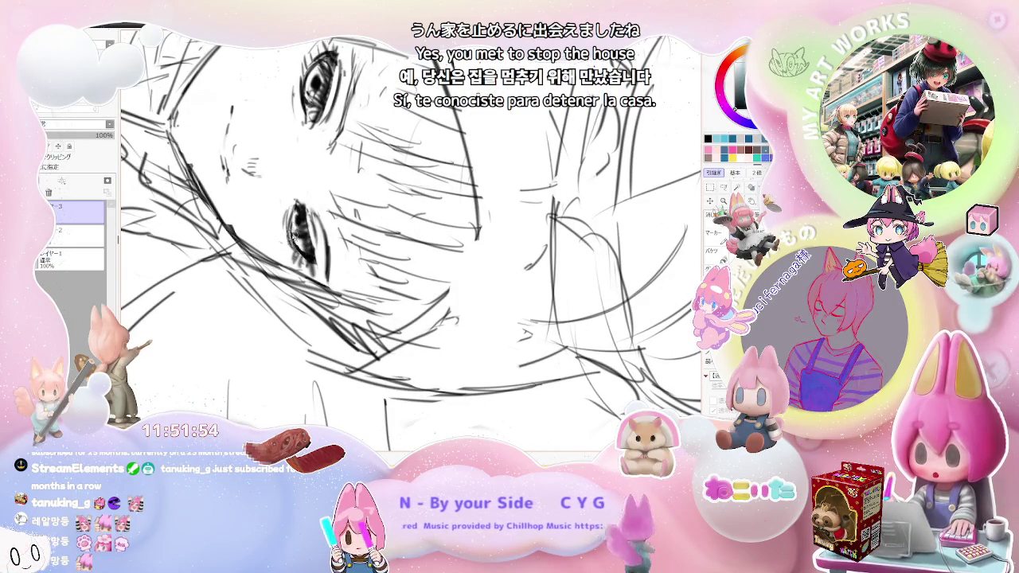
Turn the canvas upside down and darken the left eye with filled-in pencil strokes
scroll(295, 242, down, 1)
scroll(295, 242, down, 1)
scroll(295, 242, up, 2)
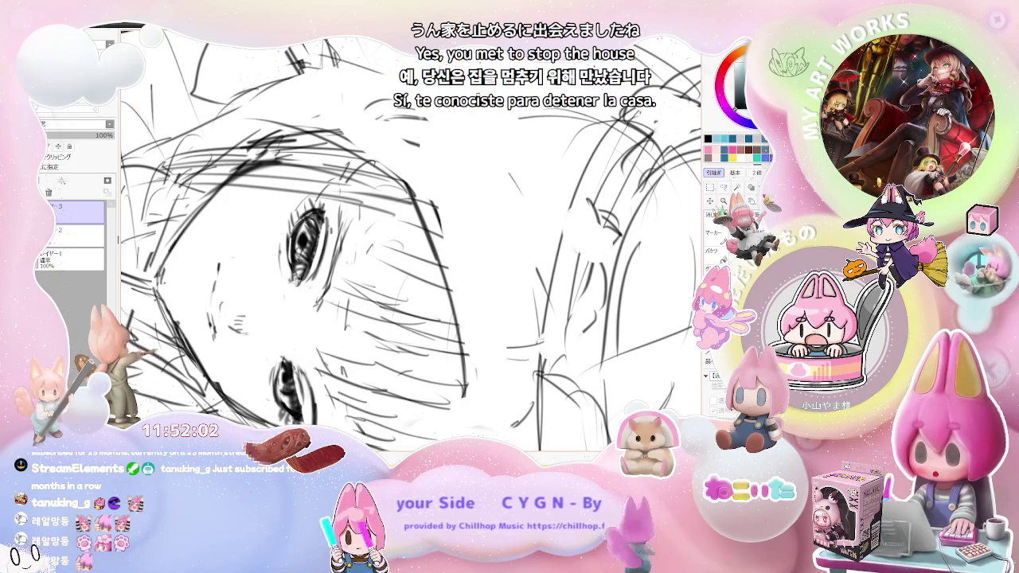
scroll(295, 263, down, 2)
scroll(295, 263, down, 1)
scroll(295, 263, down, 1)
key(End)
key(End)
key(End)
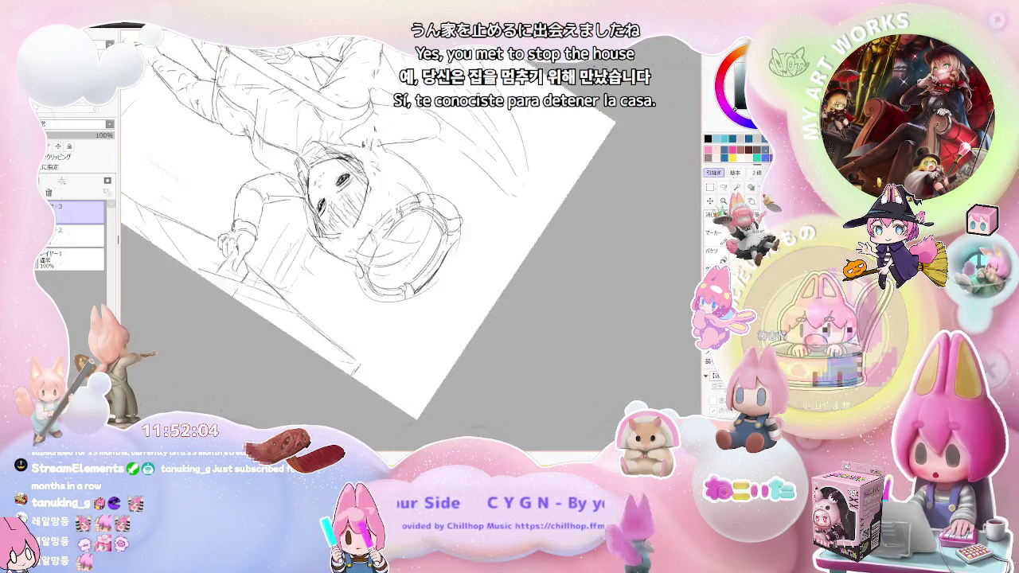
scroll(398, 239, up, 1)
scroll(399, 239, up, 1)
scroll(363, 297, up, 1)
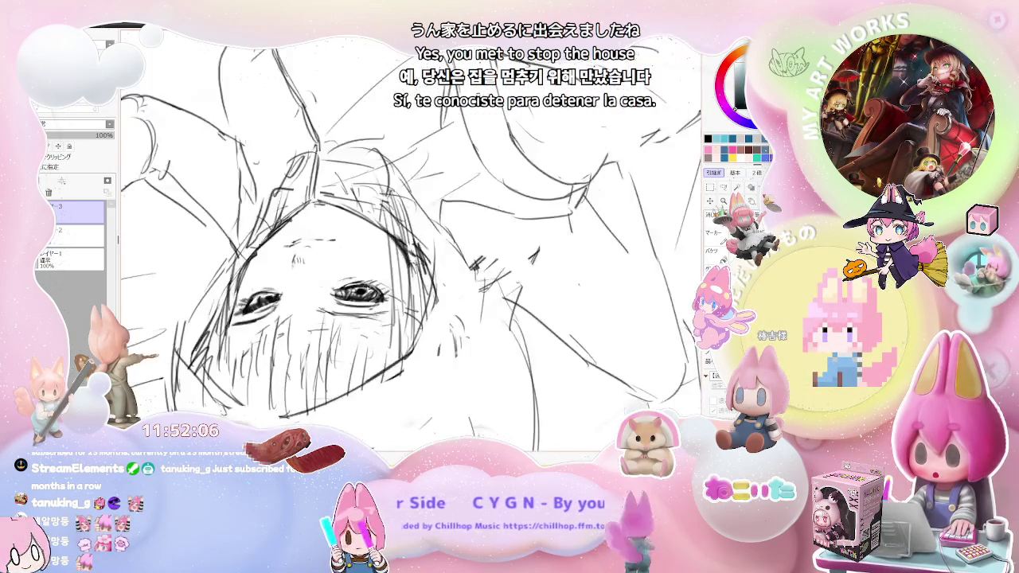
scroll(363, 297, up, 1)
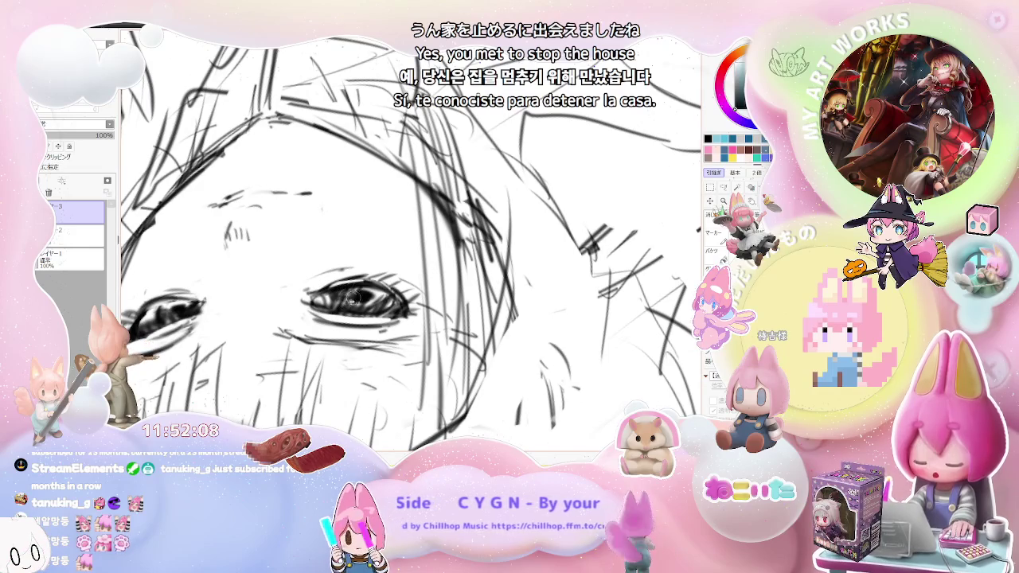
scroll(372, 292, down, 1)
scroll(371, 294, down, 1)
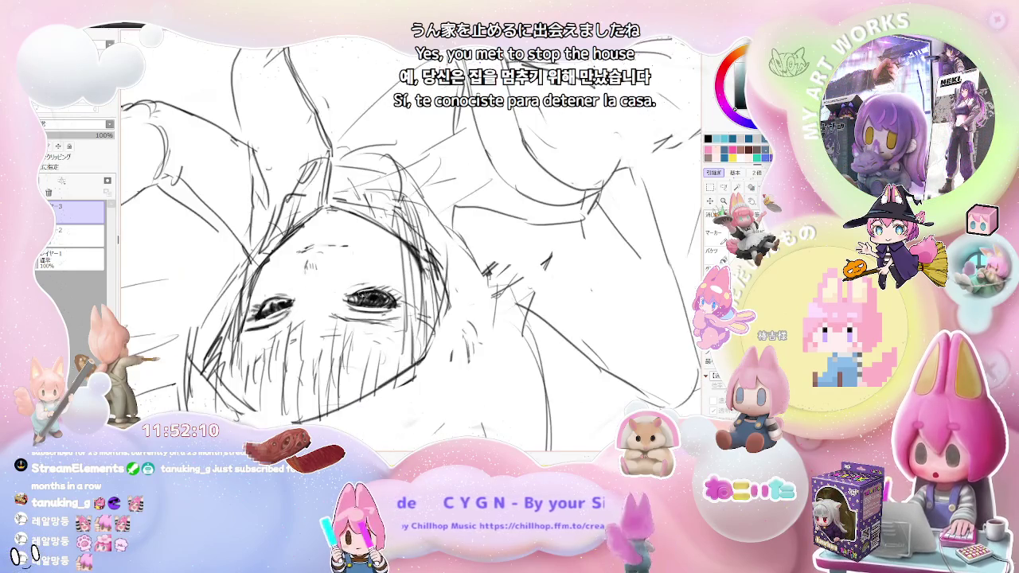
scroll(371, 297, down, 1)
scroll(310, 317, up, 1)
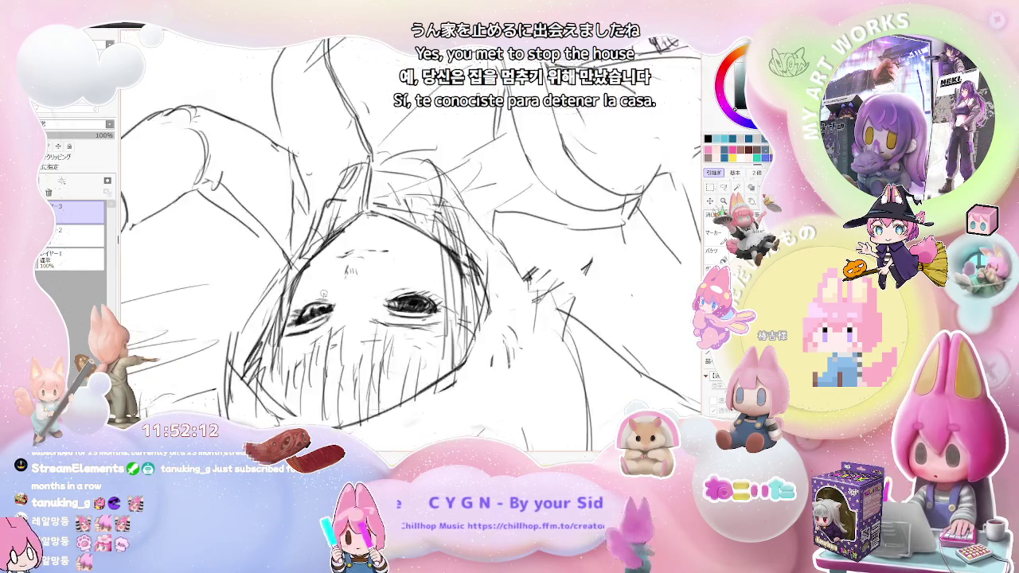
scroll(311, 318, up, 1)
drag(311, 318, 319, 304)
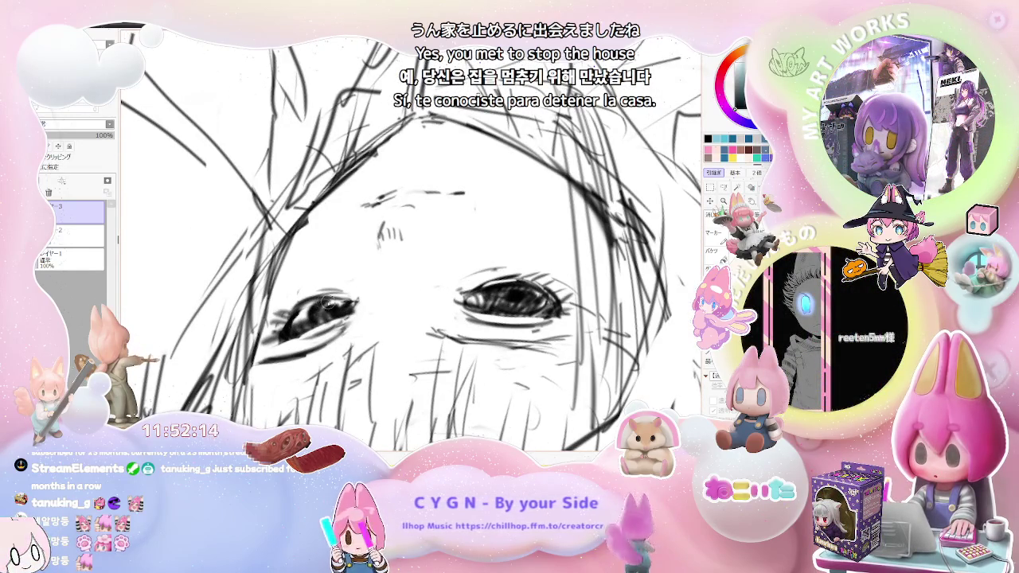
Rotate the canvas view back to nearly upright
scroll(328, 303, down, 1)
scroll(552, 312, down, 1)
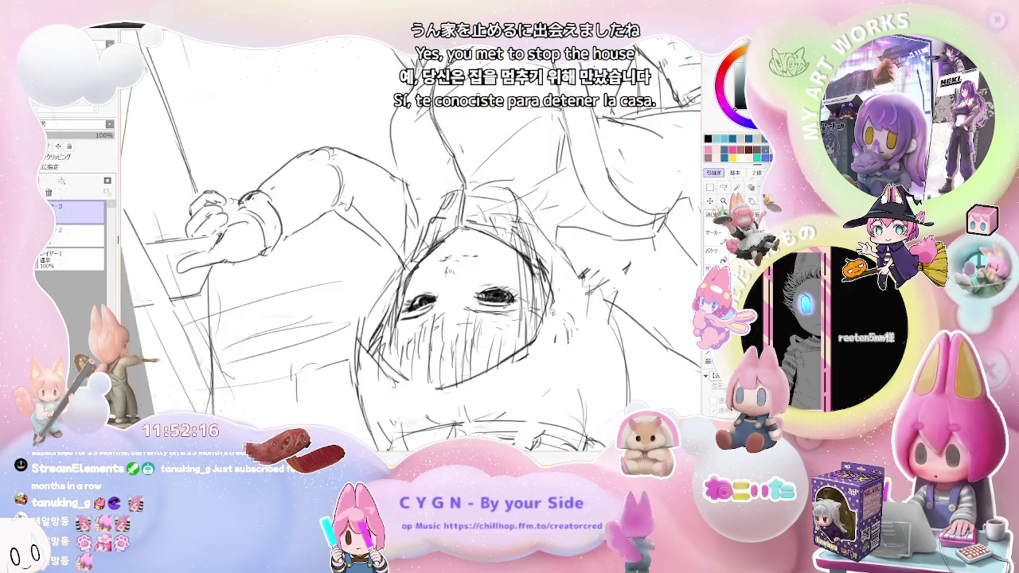
key(End)
key(End)
key(End)
key(End)
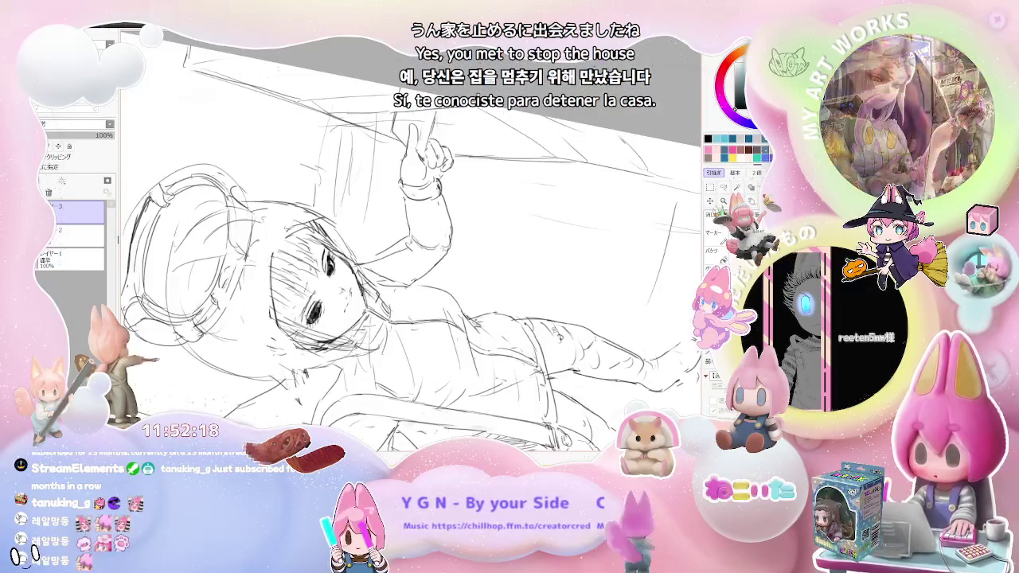
scroll(548, 339, down, 2)
key(End)
key(End)
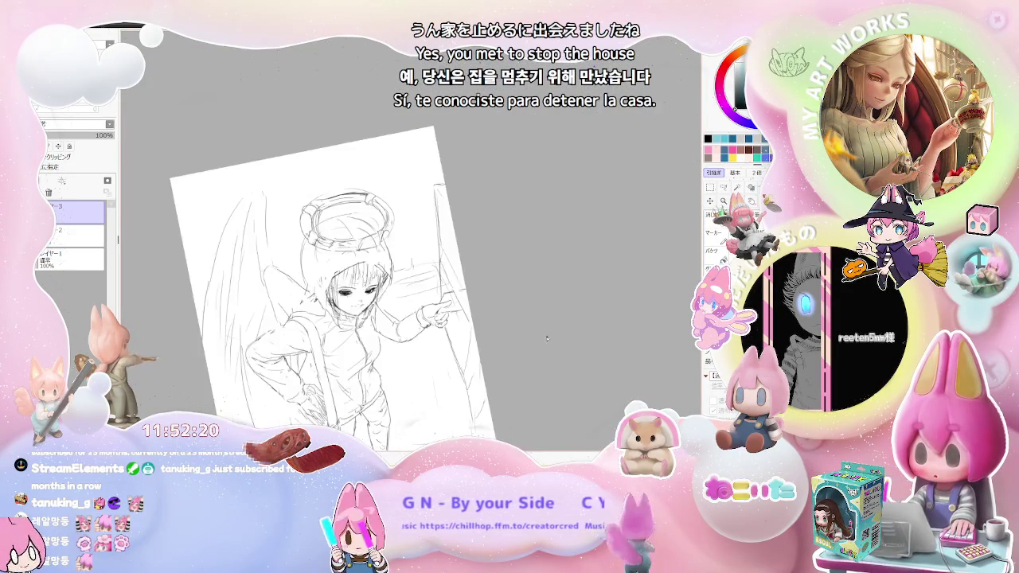
key(End)
Zoom out to check the whole figure, then zoom in close on the rotated face
scroll(405, 280, up, 2)
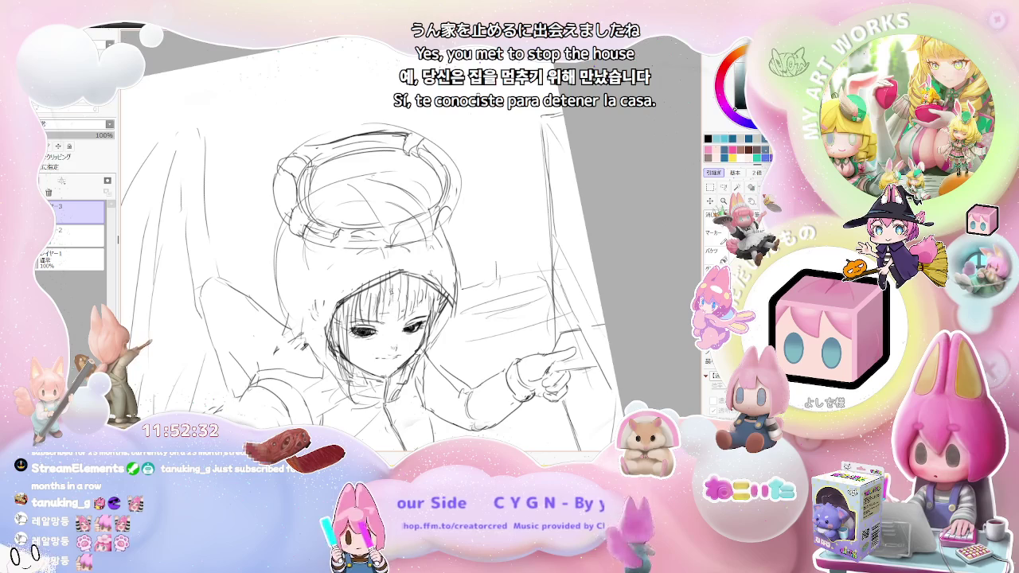
key(minus)
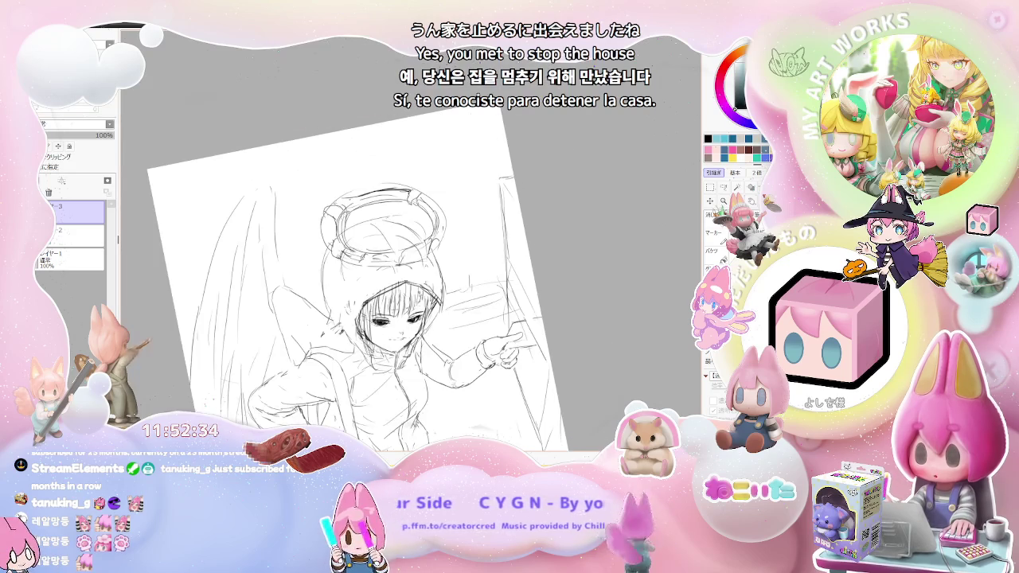
scroll(382, 331, up, 2)
scroll(383, 331, up, 2)
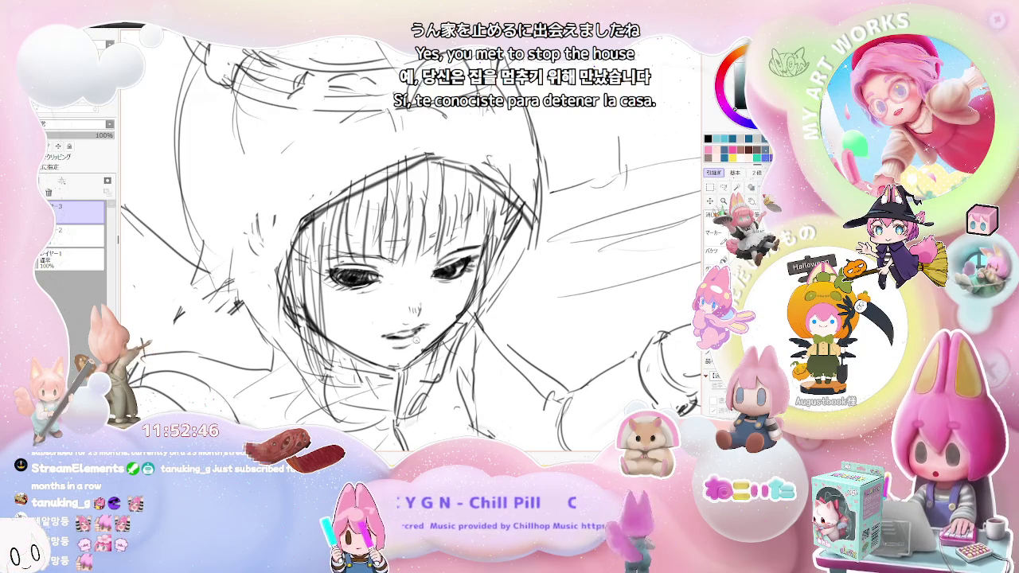
key(ctrl+minus)
key(ctrl+minus)
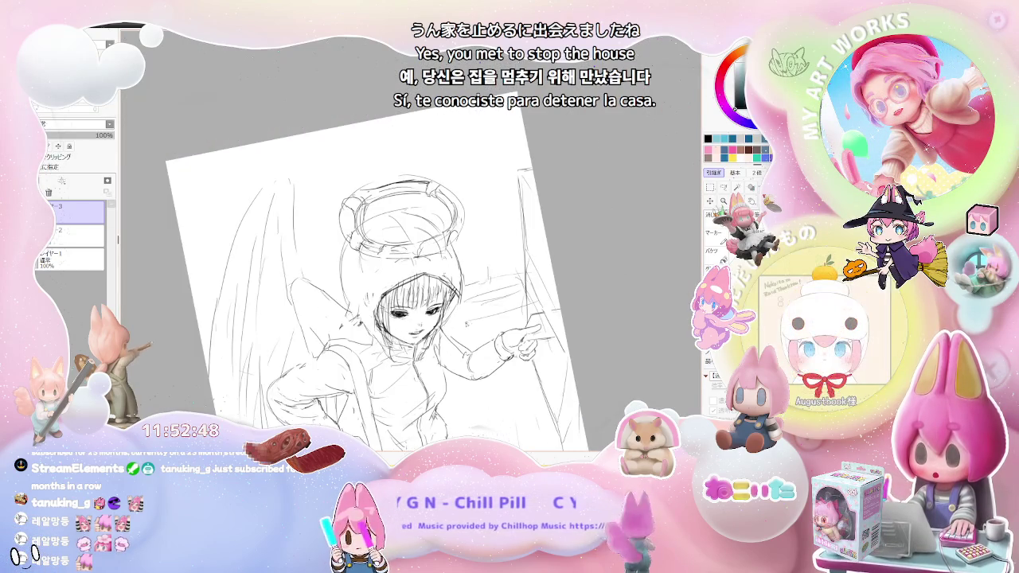
key(ctrl+plus)
key(End)
key(End)
key(ctrl+plus)
key(ctrl+plus)
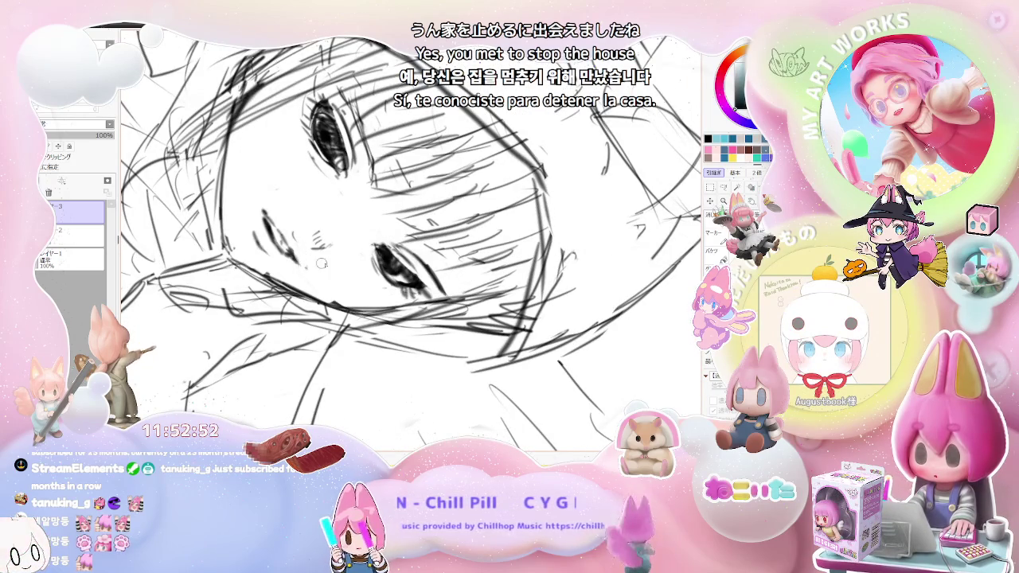
key(ctrl+minus)
key(ctrl+minus)
key(ctrl+plus)
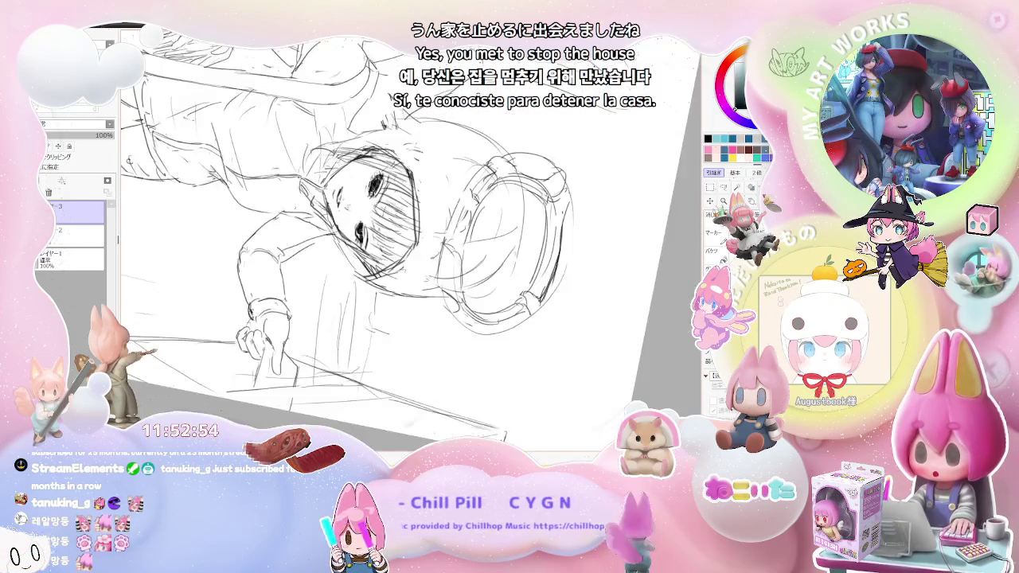
key(ctrl+plus)
key(ctrl+plus)
key(ctrl+plus)
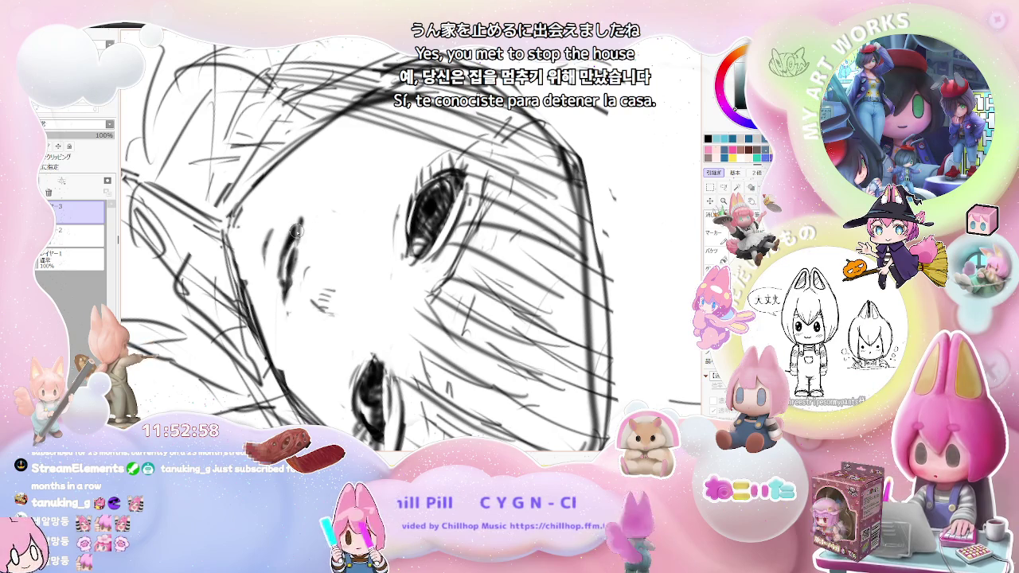
Add a small pencil mark beside the eye, then zoom out to the whole tilted page
key(ctrl+minus)
key(ctrl+minus)
key(ctrl+minus)
key(ctrl+minus)
key(ctrl+plus)
key(ctrl+plus)
key(ctrl+plus)
key(ctrl+plus)
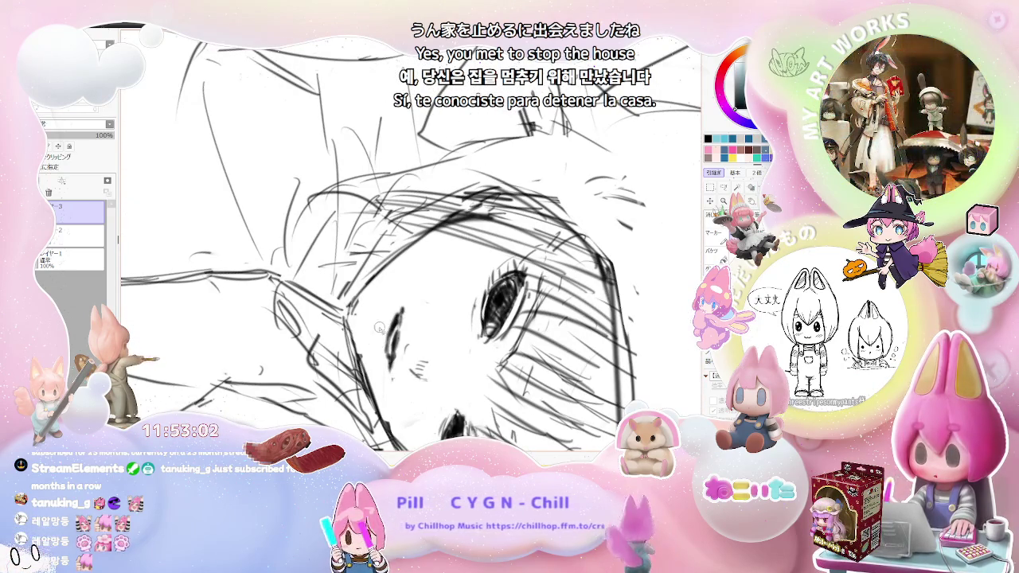
key(ctrl+minus)
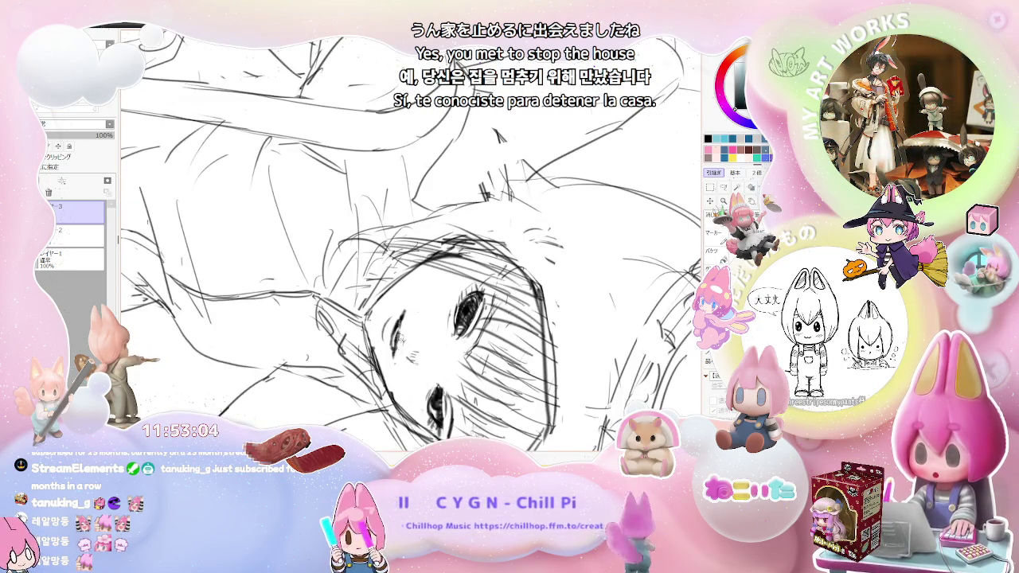
key(ctrl+minus)
key(ctrl+minus)
key(ctrl+plus)
key(ctrl+plus)
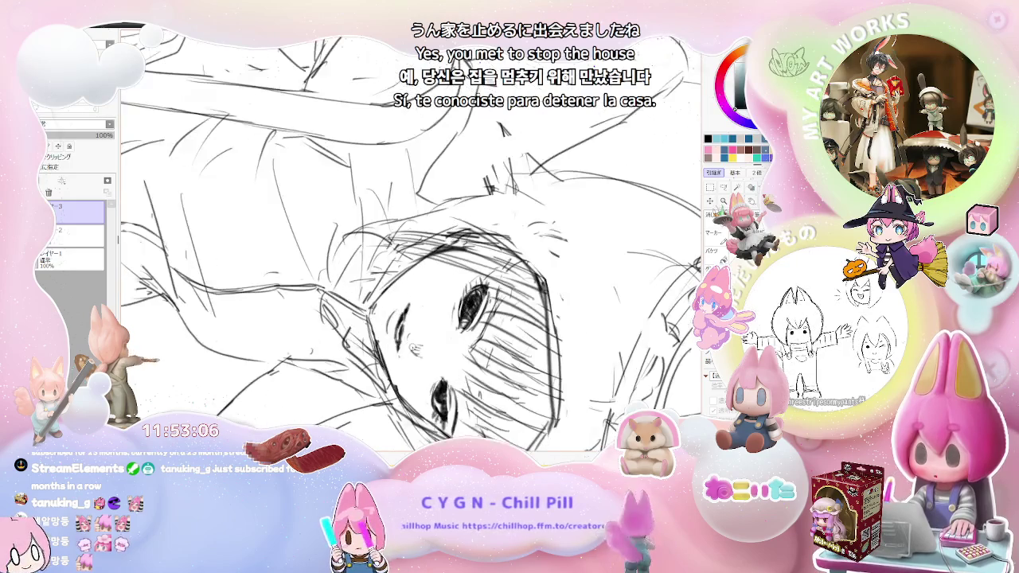
drag(410, 349, 416, 342)
key(ctrl+minus)
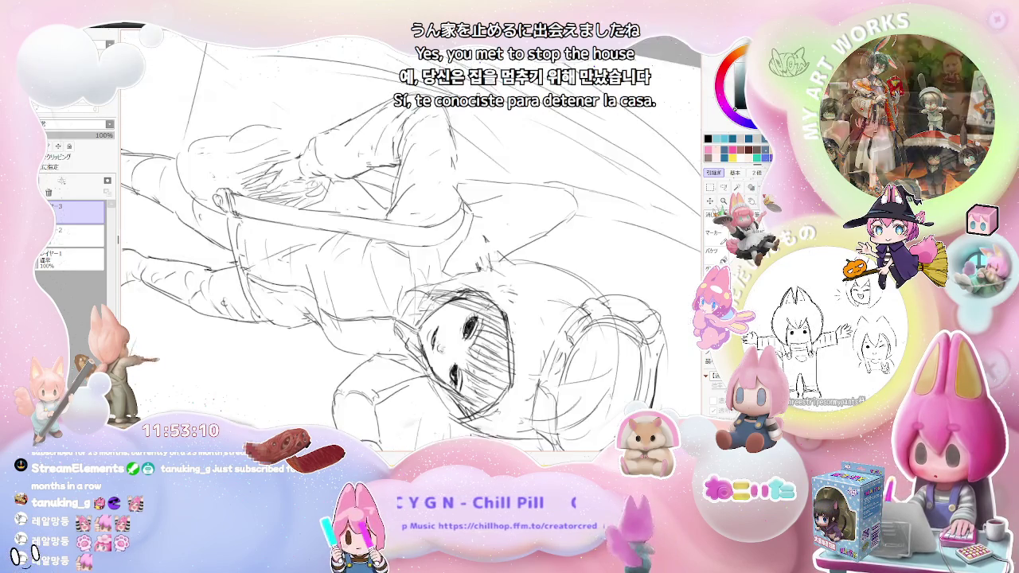
key(ctrl+minus)
key(Delete)
key(Delete)
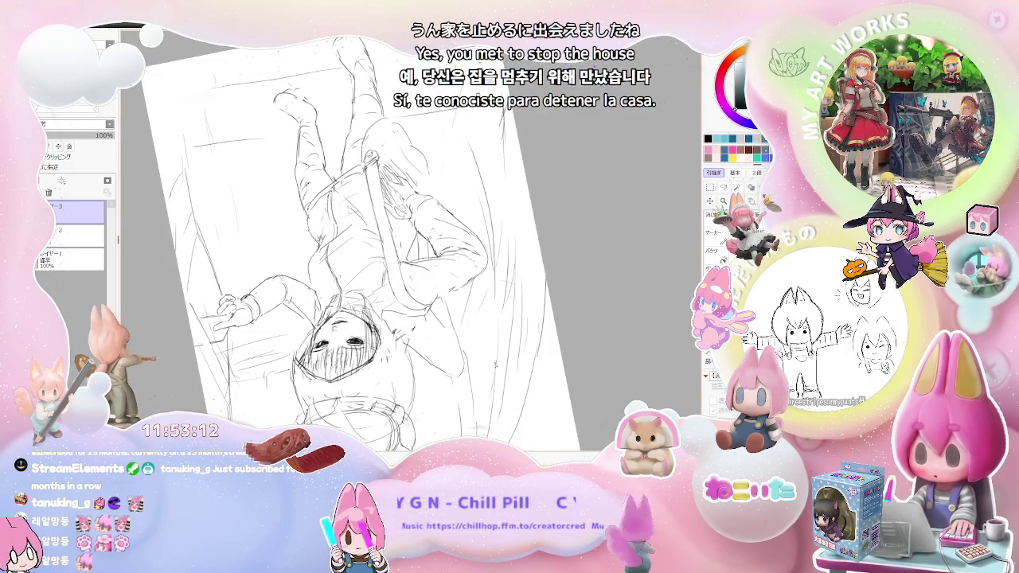
Zoom in on the face and darken the mouth line with a firm pencil stroke
key(ctrl+plus)
key(ctrl+plus)
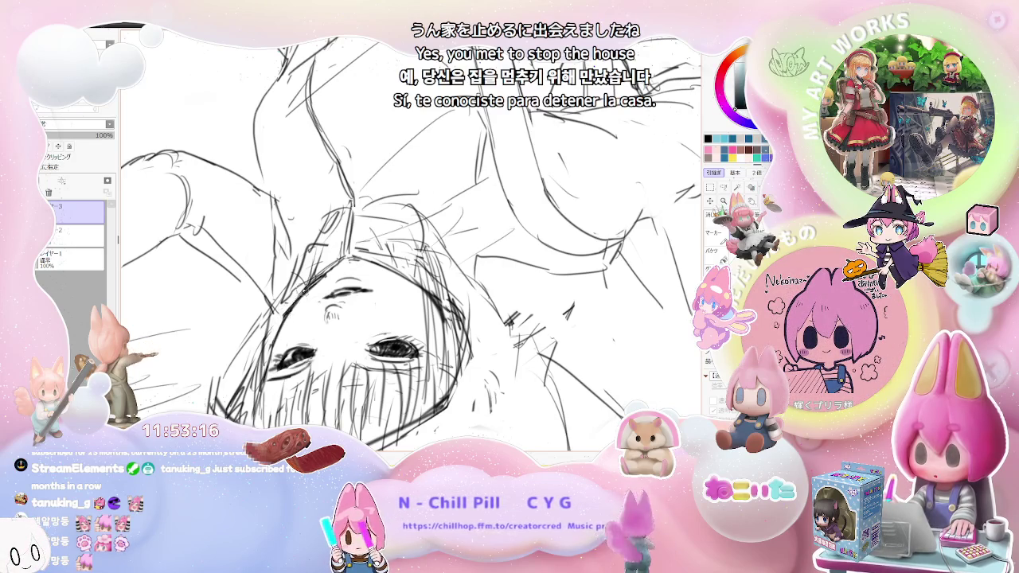
key(ctrl+minus)
key(Delete)
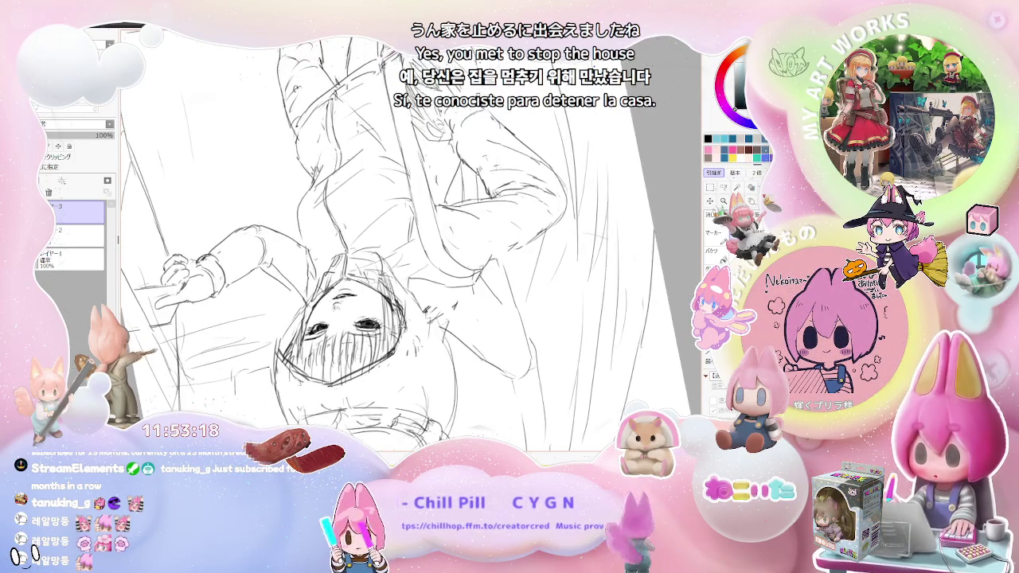
key(Delete)
key(Delete)
key(Delete)
key(Delete)
key(Delete)
key(Delete)
key(Delete)
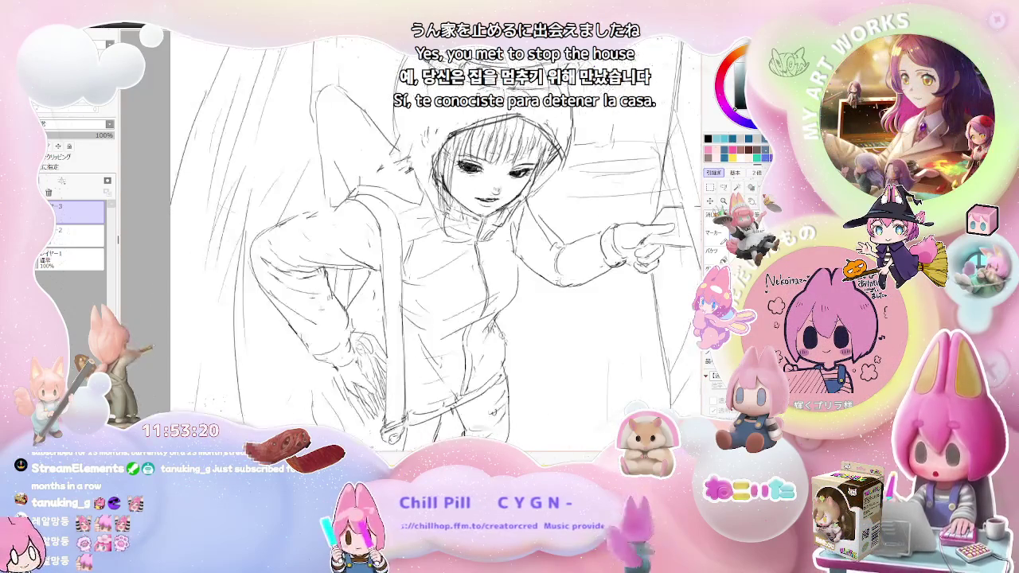
key(ctrl+minus)
key(ctrl+minus)
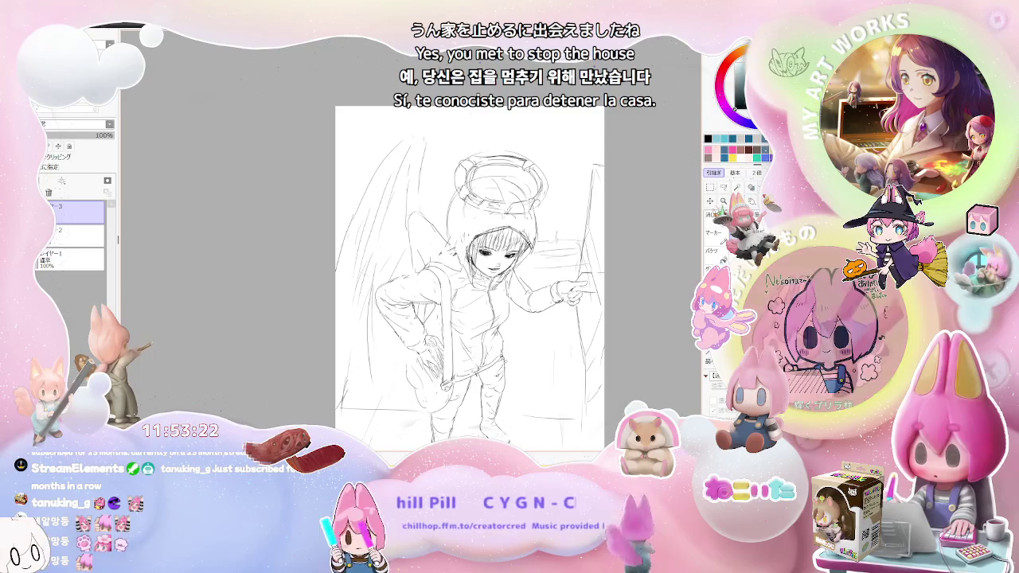
key(ctrl+plus)
key(ctrl+plus)
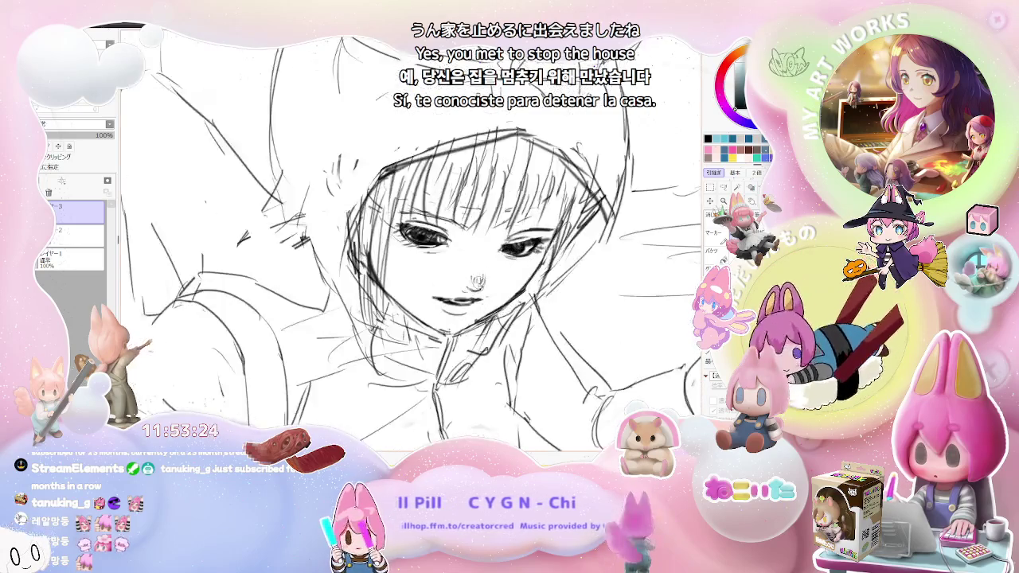
key(ctrl+plus)
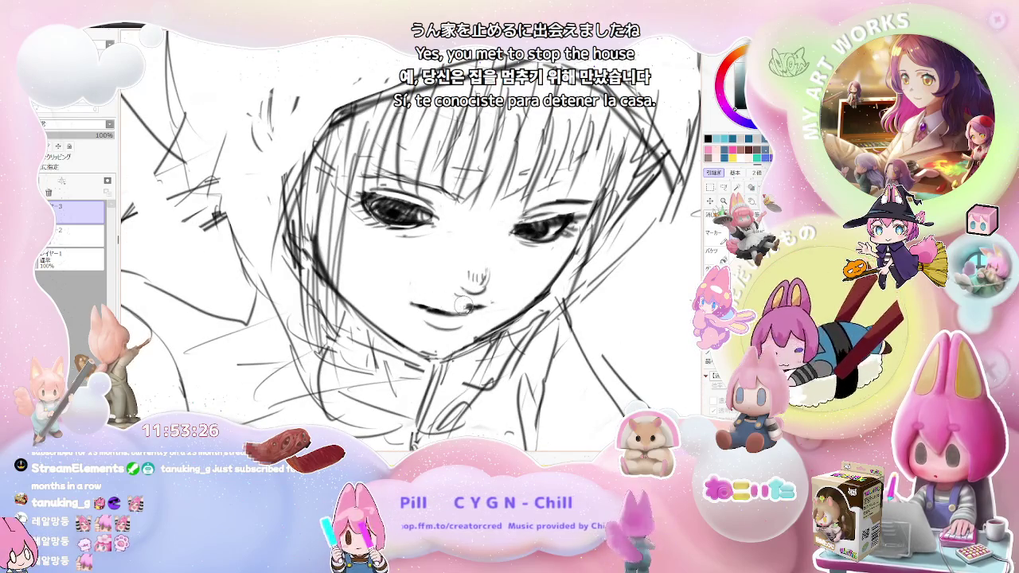
drag(454, 307, 463, 311)
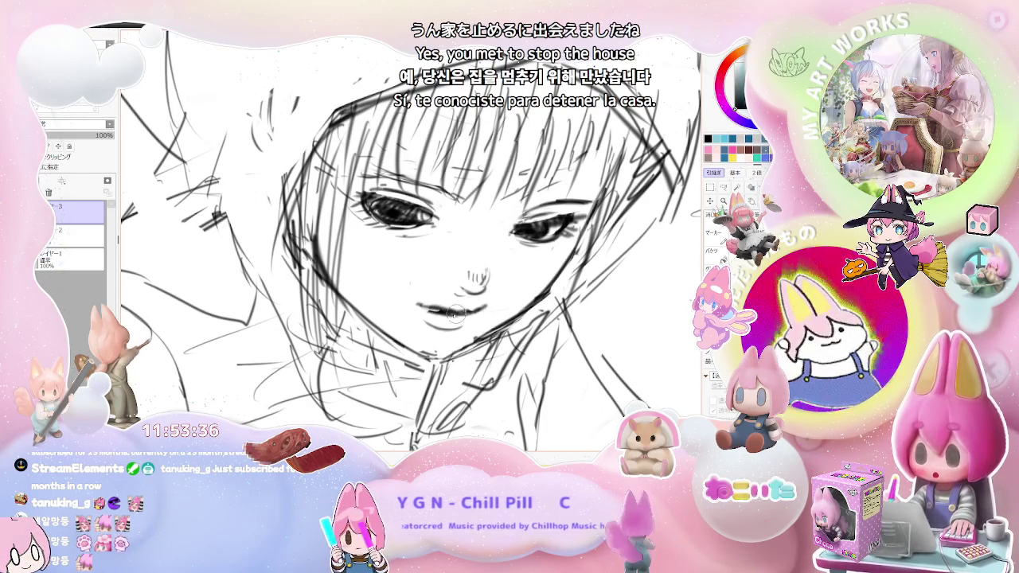
Rotate the canvas so the figure stands upright, resetting the rotation with Home
scroll(456, 312, down, 1)
scroll(455, 312, down, 1)
scroll(455, 312, down, 1)
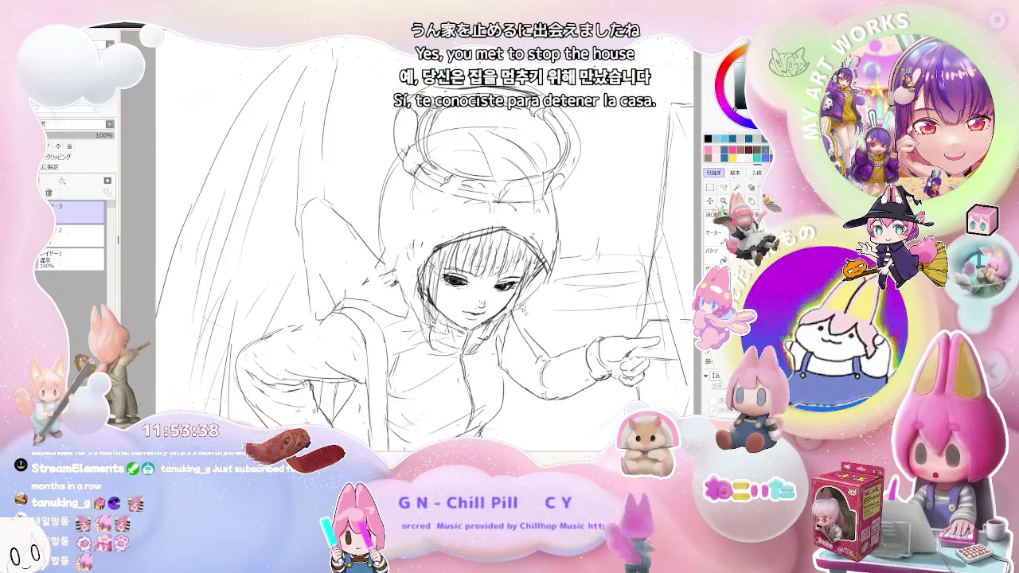
scroll(522, 307, up, 1)
key(End)
key(End)
key(End)
scroll(366, 322, up, 1)
scroll(323, 311, up, 1)
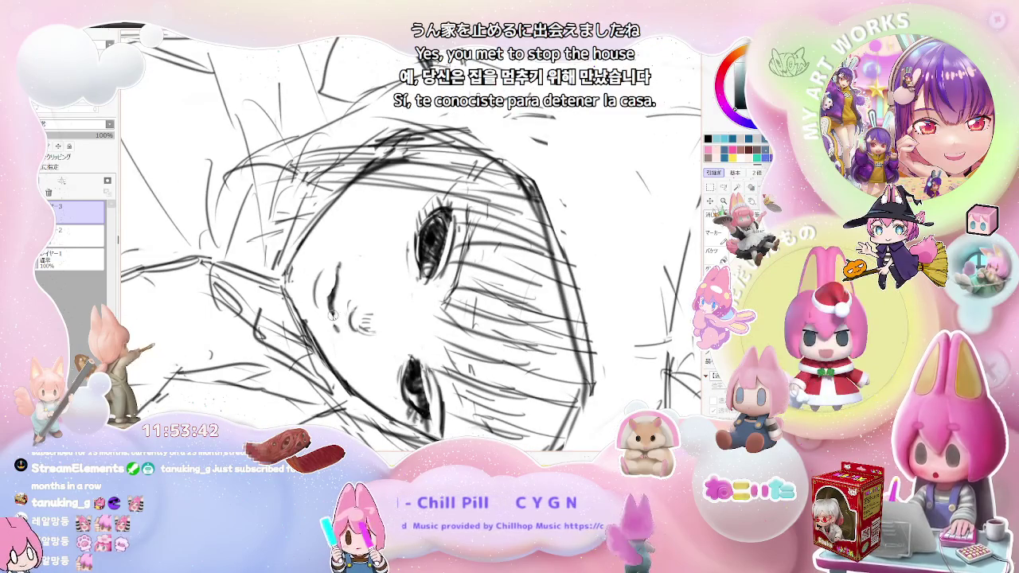
scroll(342, 271, down, 2)
scroll(366, 263, down, 2)
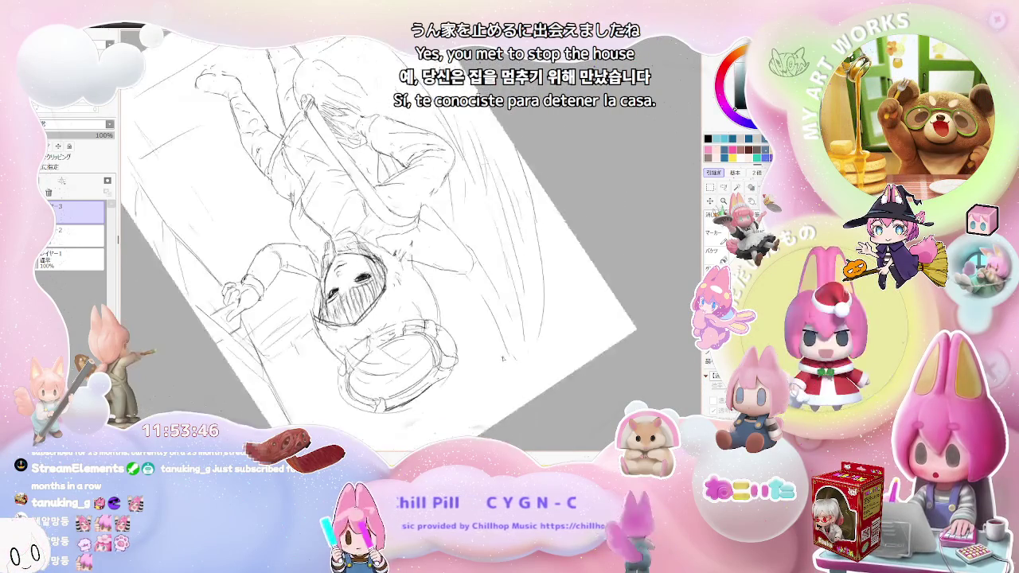
scroll(412, 308, up, 2)
drag(412, 308, 571, 358)
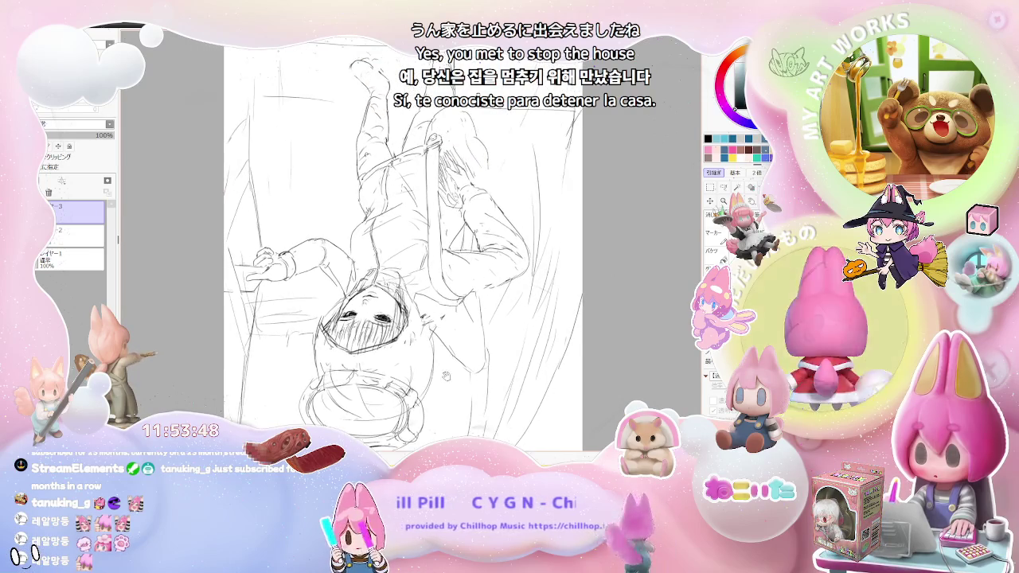
key(Home)
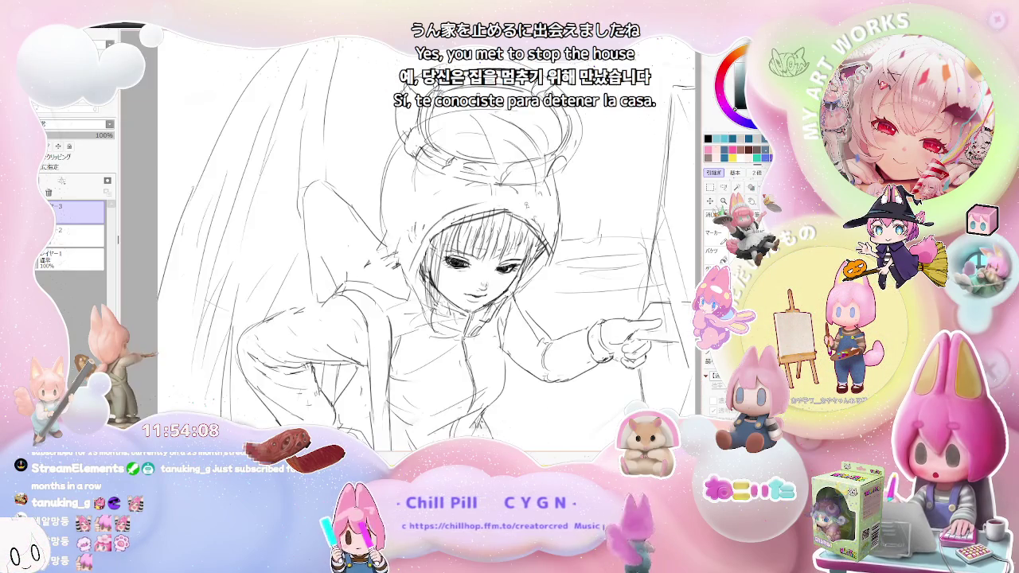
scroll(558, 242, down, 1)
scroll(557, 243, down, 1)
scroll(558, 243, down, 1)
scroll(477, 247, up, 2)
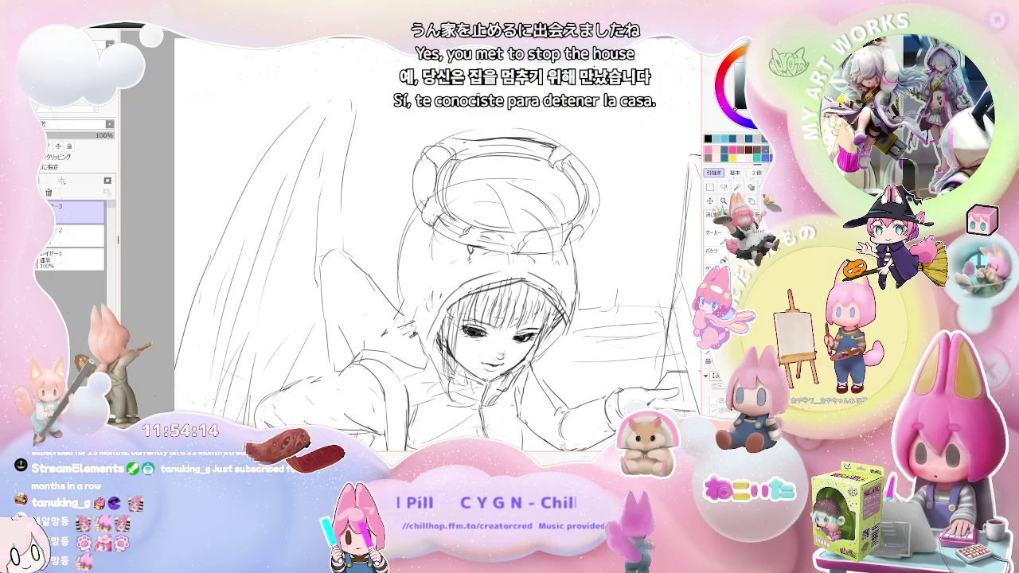
mouse_move(546, 256)
mouse_down()
mouse_move(550, 269)
mouse_move(556, 259)
mouse_up()
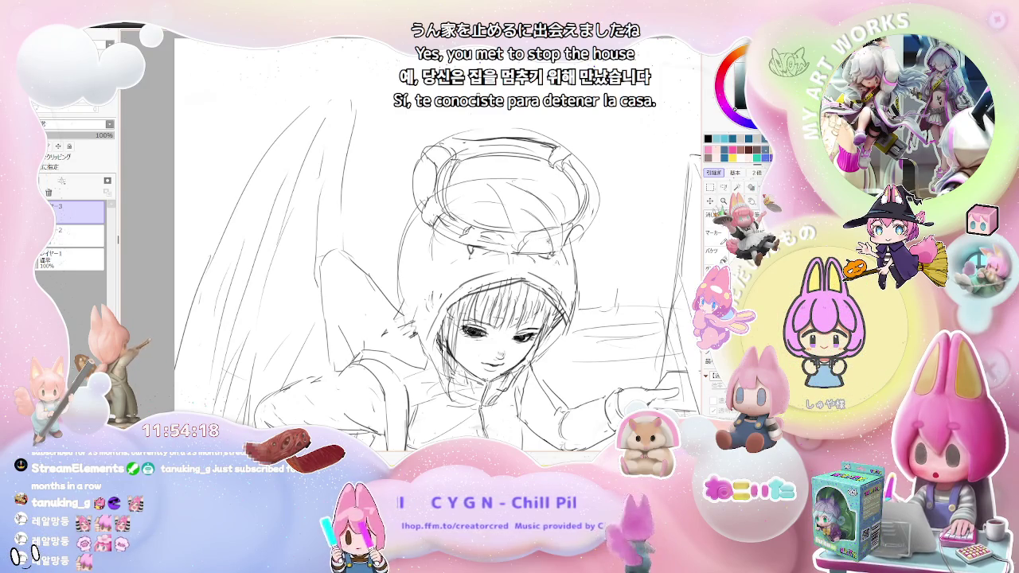
scroll(570, 263, down, 2)
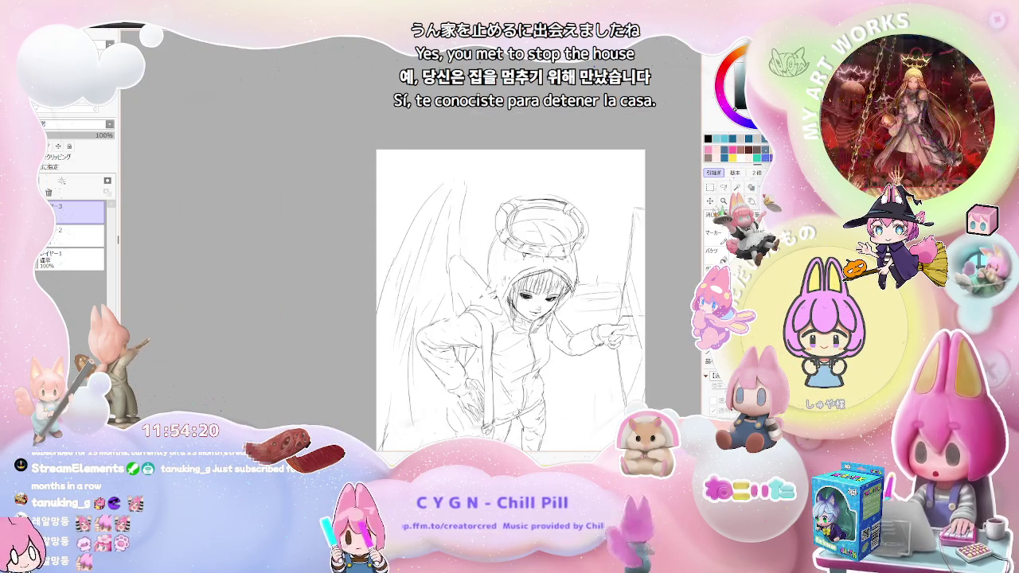
scroll(579, 273, up, 1)
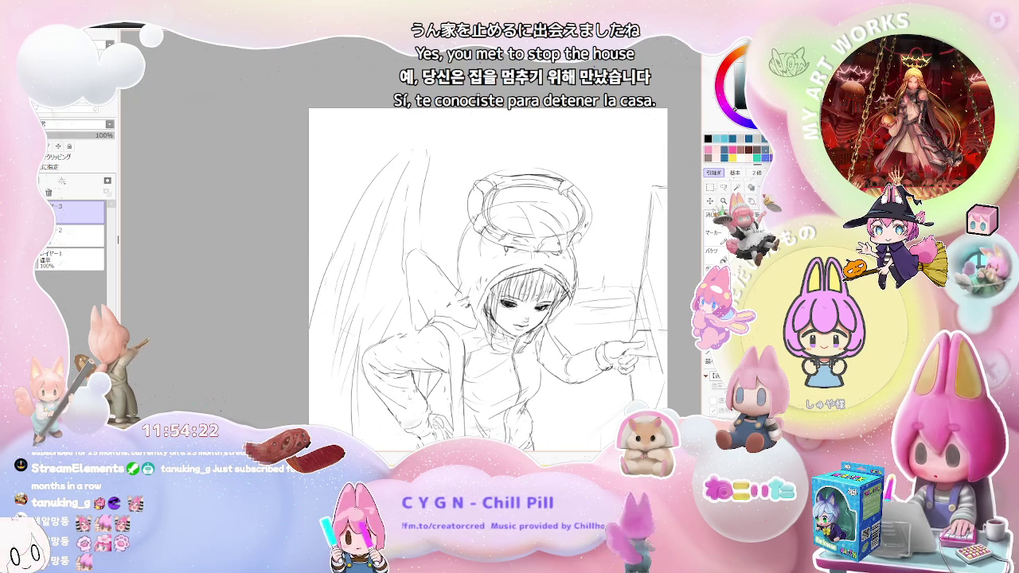
scroll(587, 271, down, 1)
scroll(587, 271, down, 2)
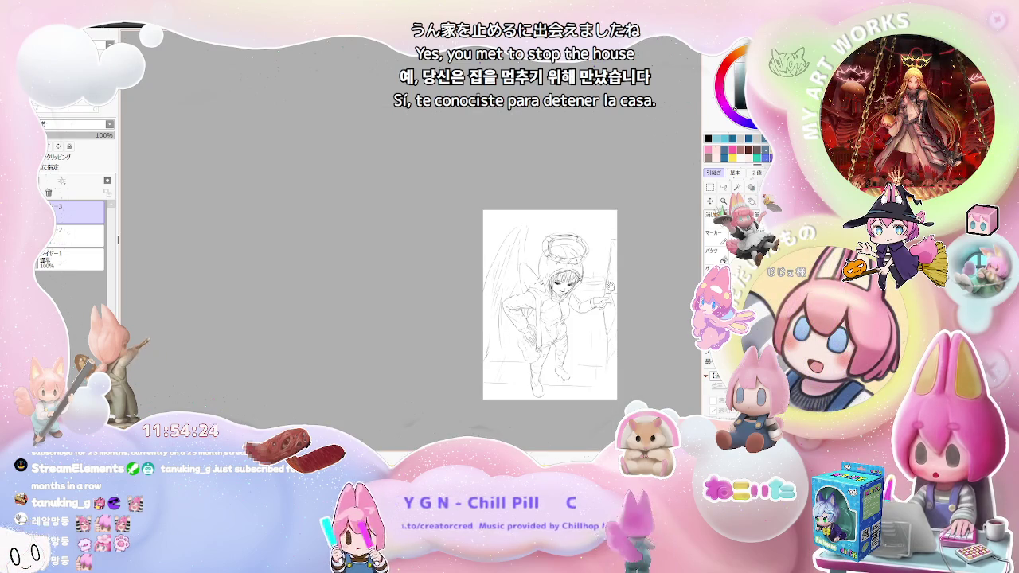
scroll(620, 265, up, 1)
scroll(620, 264, up, 2)
scroll(621, 264, up, 1)
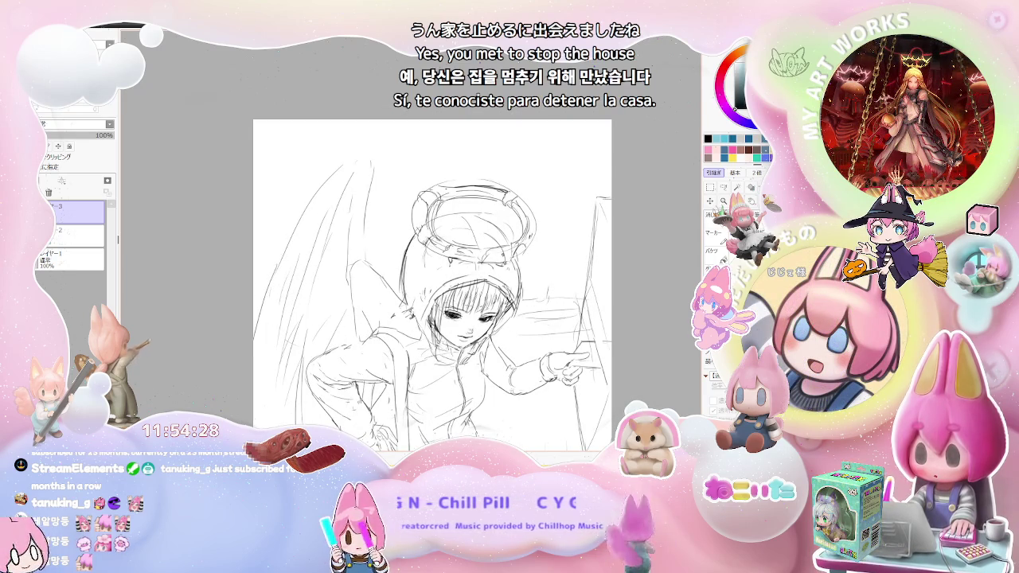
scroll(478, 279, down, 1)
scroll(509, 279, up, 1)
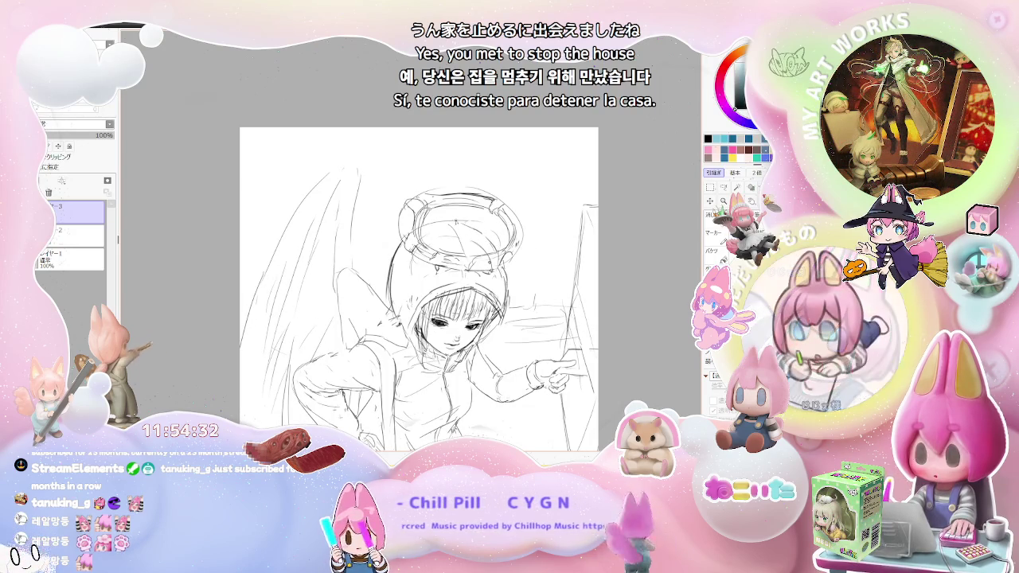
scroll(522, 283, down, 1)
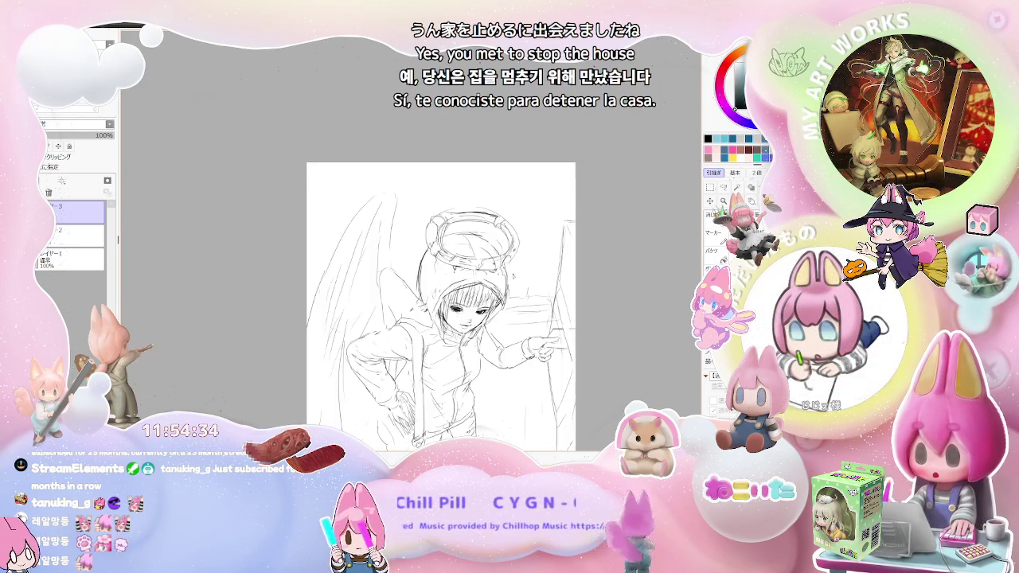
scroll(522, 283, down, 1)
scroll(559, 336, up, 1)
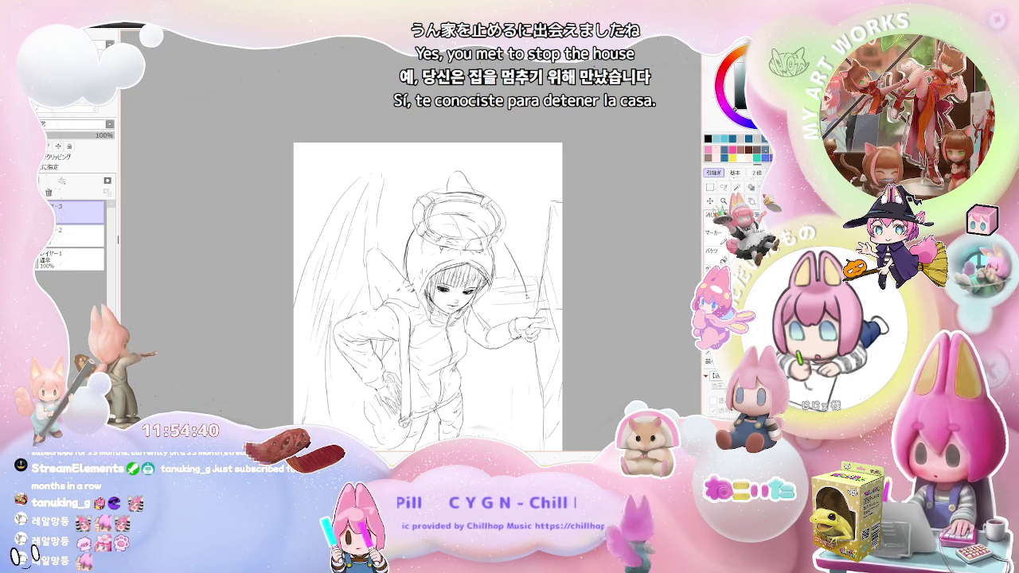
scroll(490, 306, down, 1)
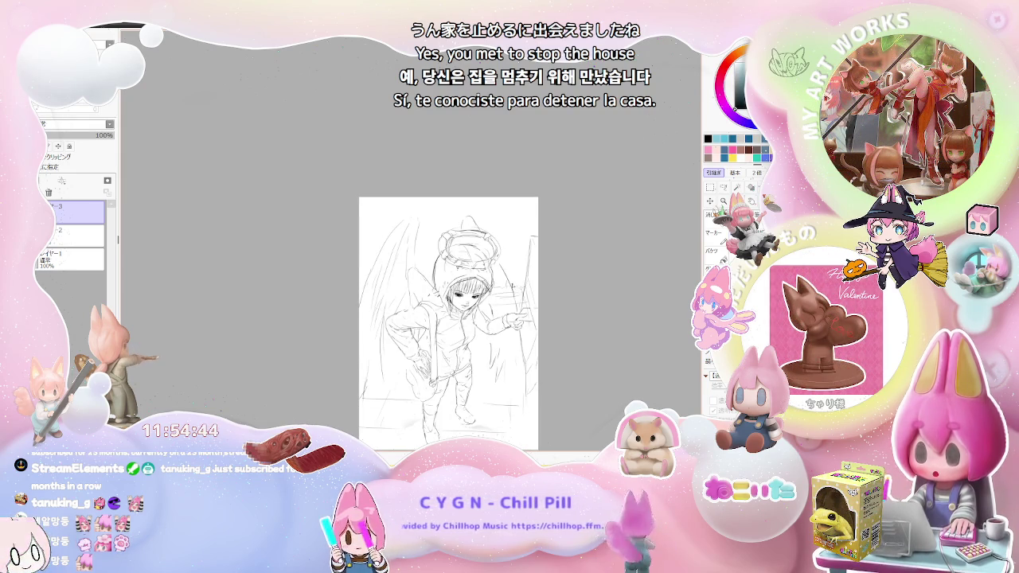
drag(505, 261, 526, 258)
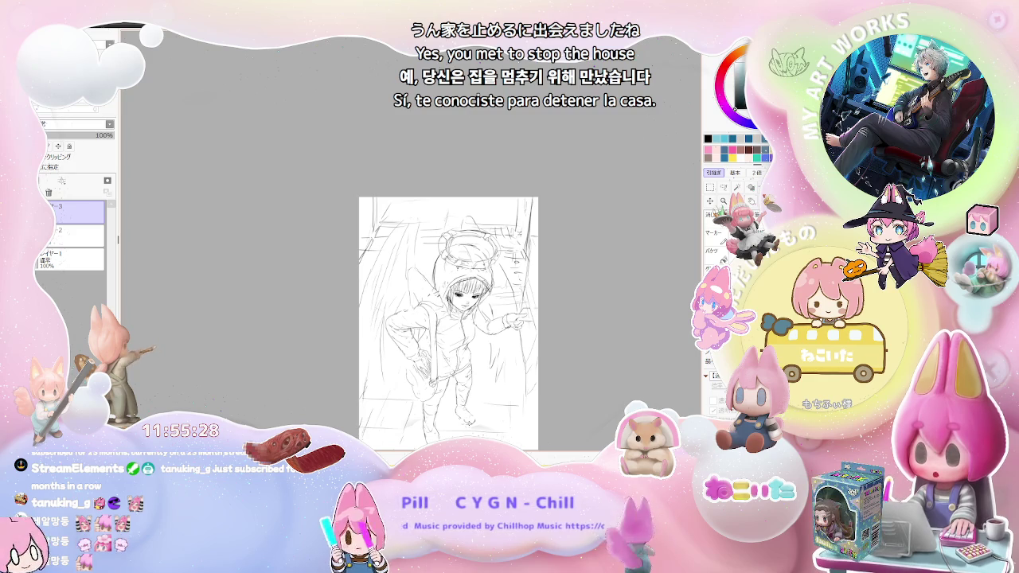
scroll(506, 428, down, 2)
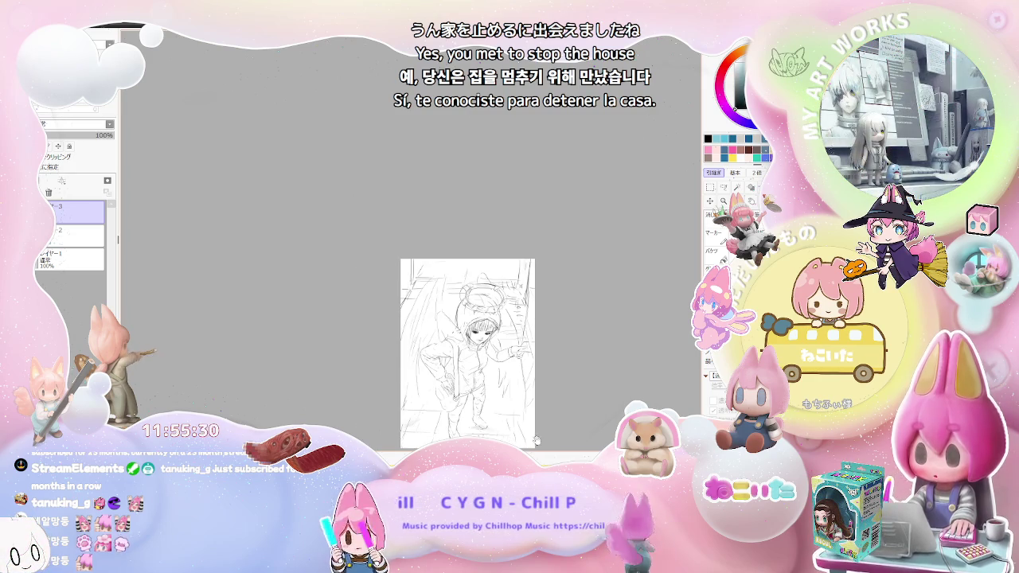
drag(534, 414, 472, 390)
scroll(458, 344, up, 1)
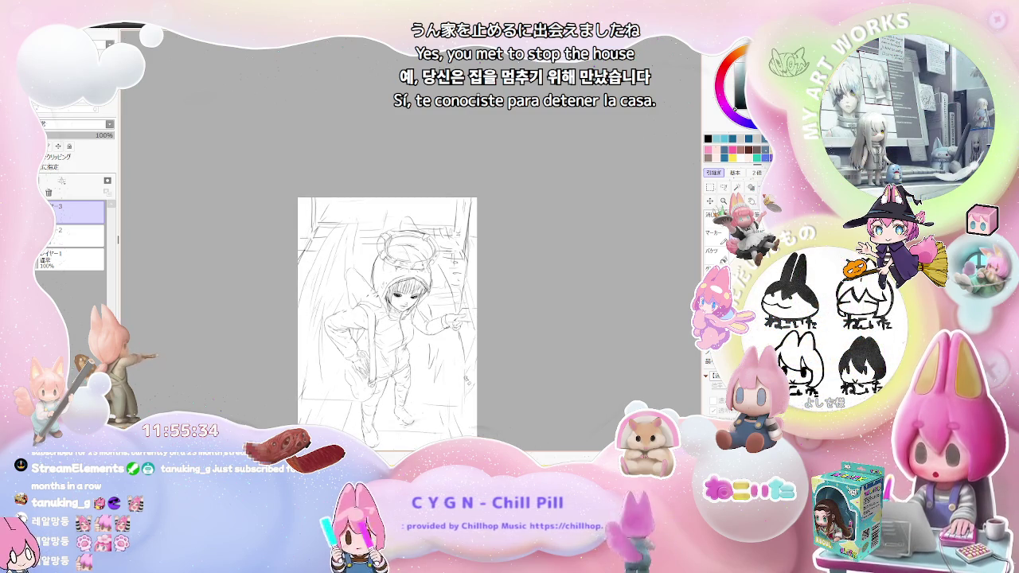
scroll(465, 410, down, 1)
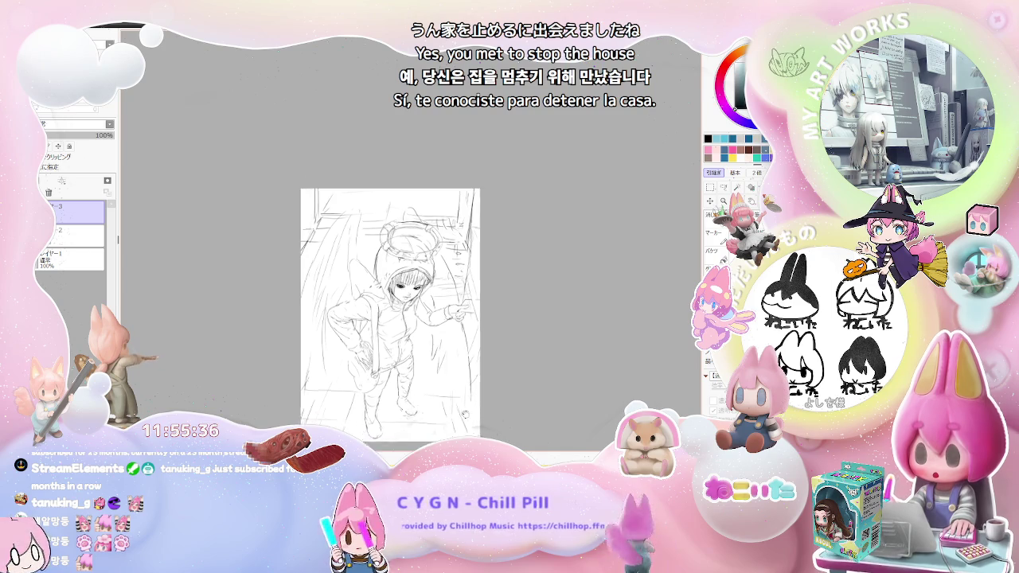
scroll(465, 413, up, 1)
scroll(464, 398, up, 1)
scroll(463, 374, up, 1)
scroll(461, 337, up, 1)
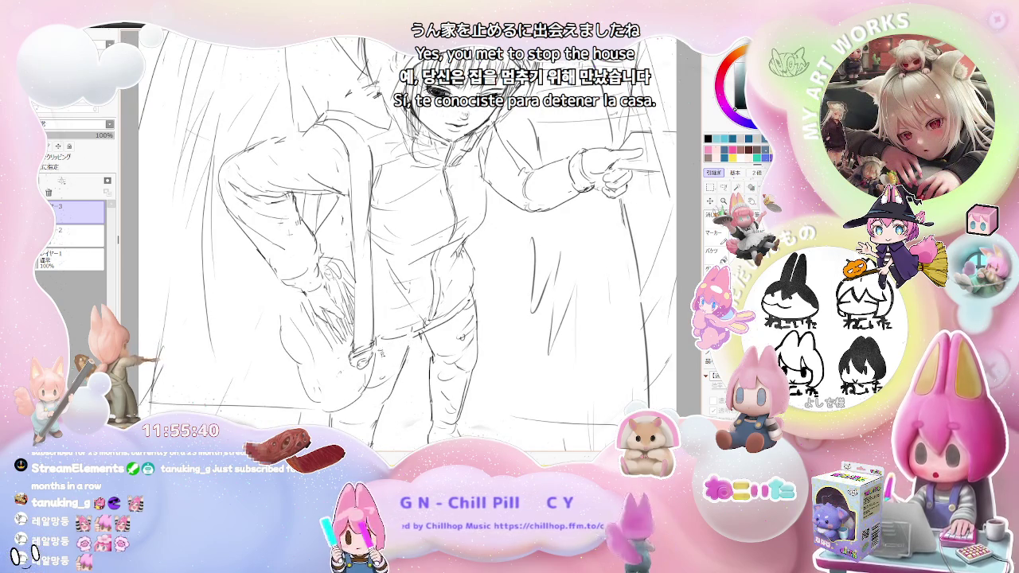
scroll(430, 333, down, 1)
scroll(430, 334, down, 2)
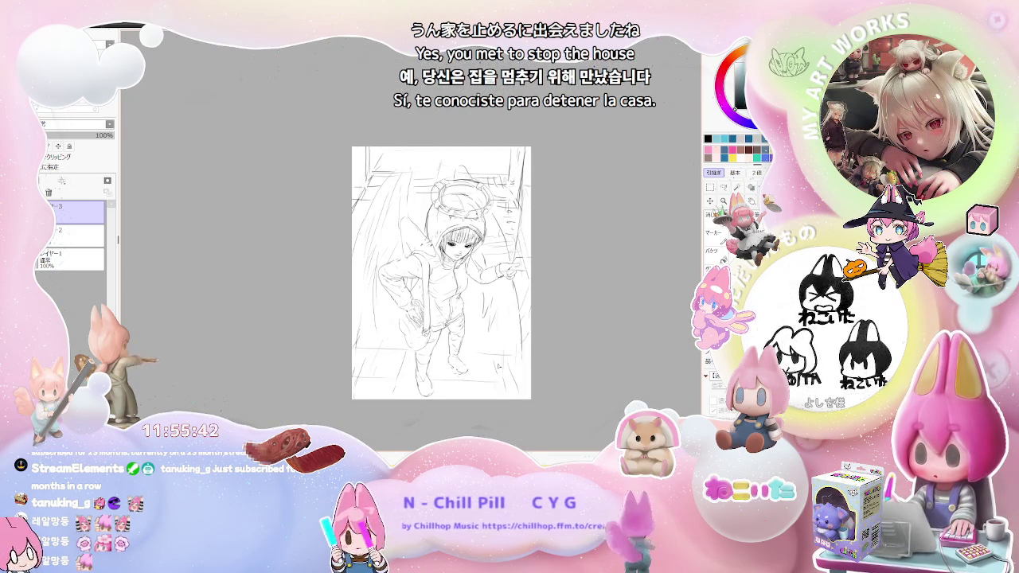
scroll(430, 334, up, 1)
scroll(430, 334, up, 1)
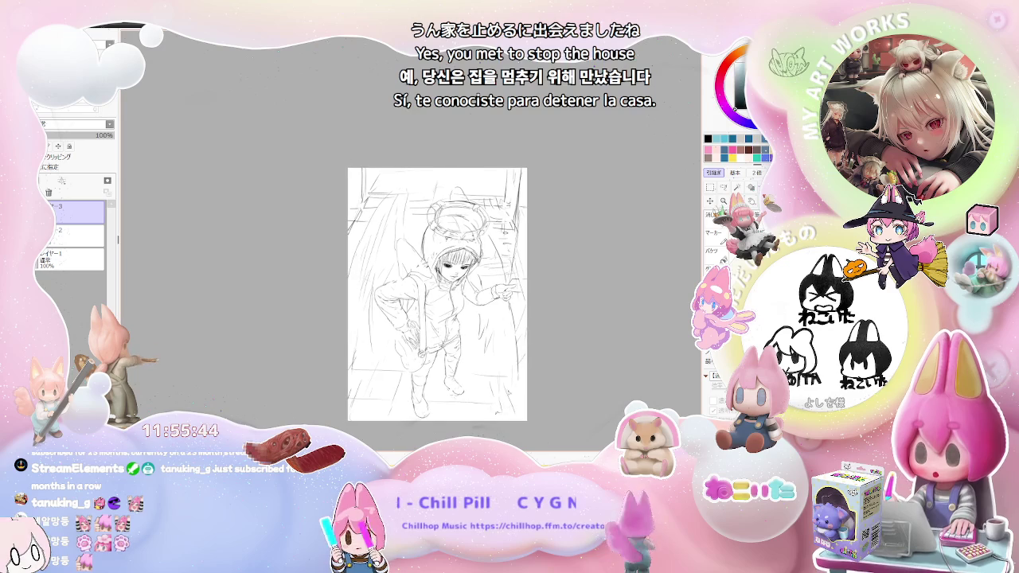
scroll(430, 334, up, 1)
scroll(430, 333, up, 2)
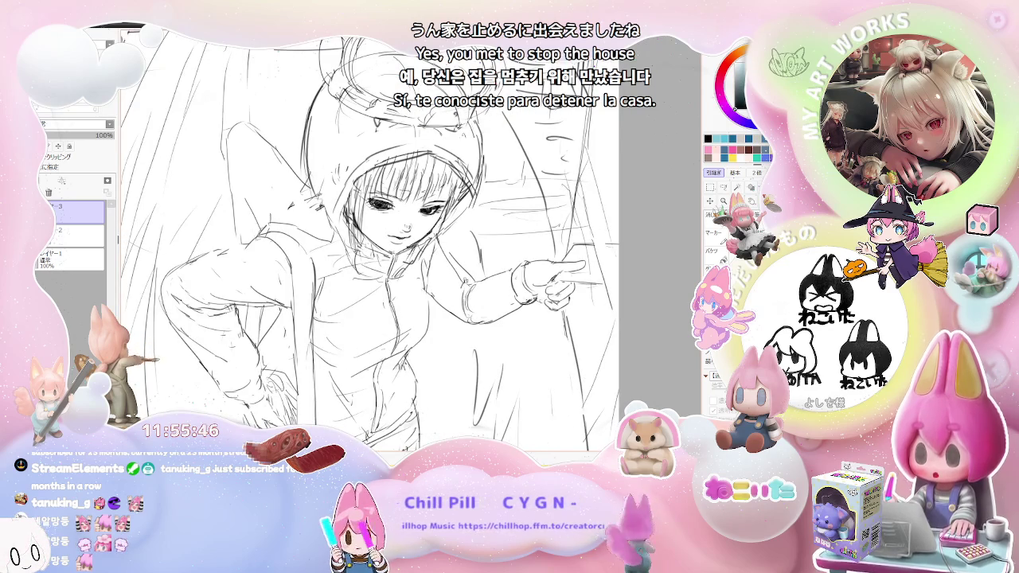
scroll(370, 241, down, 1)
scroll(370, 241, down, 2)
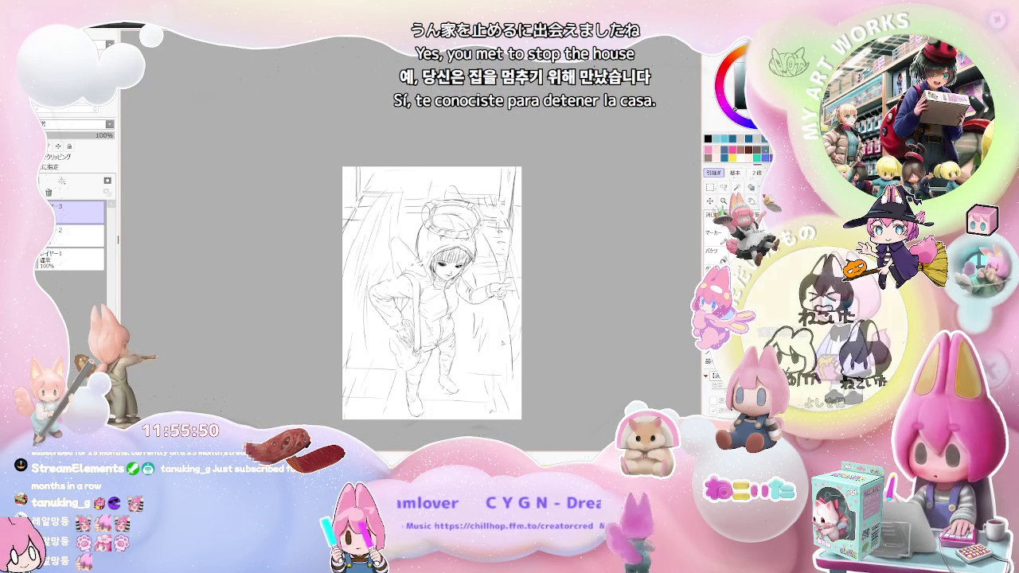
scroll(398, 228, up, 1)
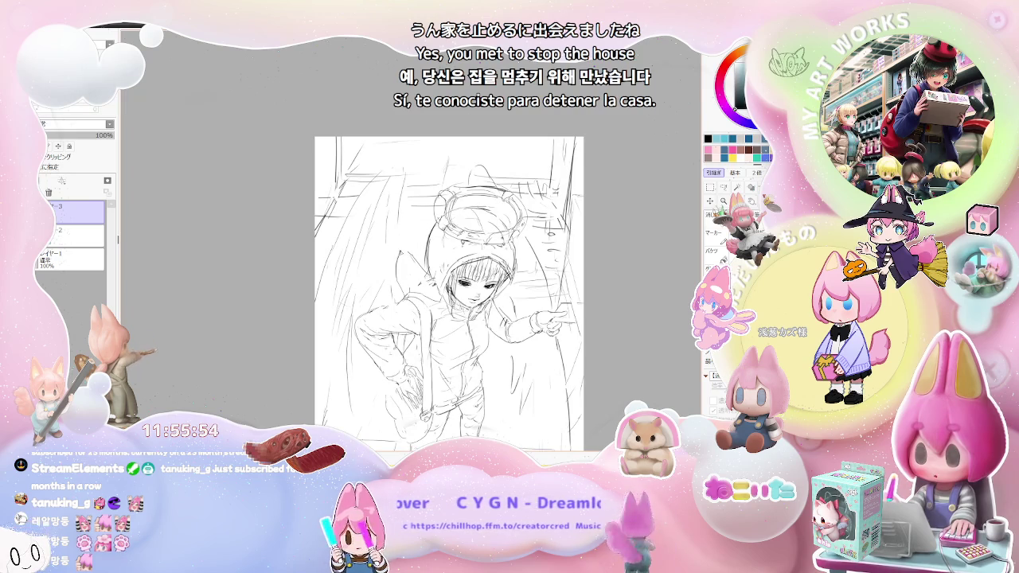
drag(523, 314, 496, 247)
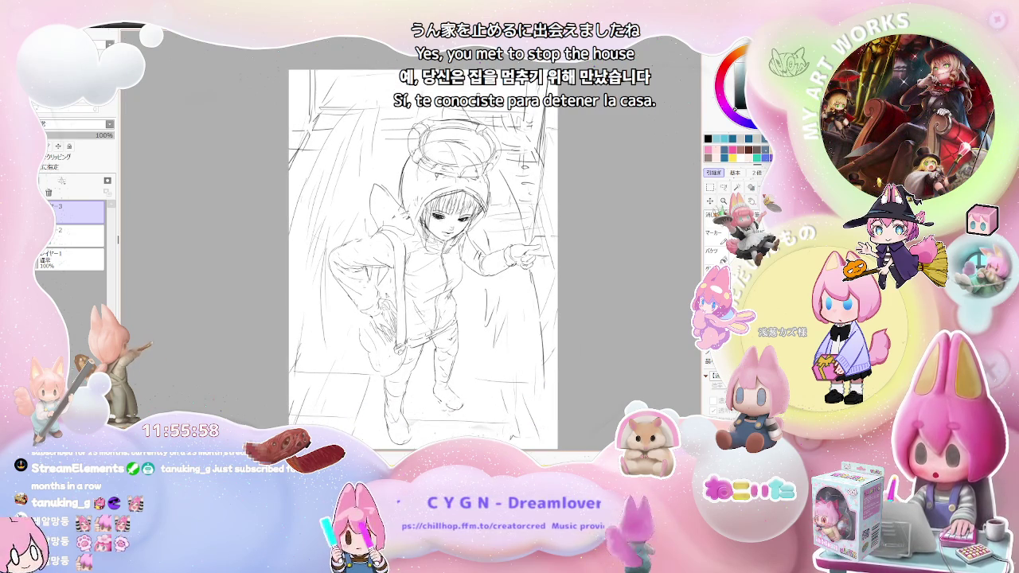
drag(422, 263, 427, 241)
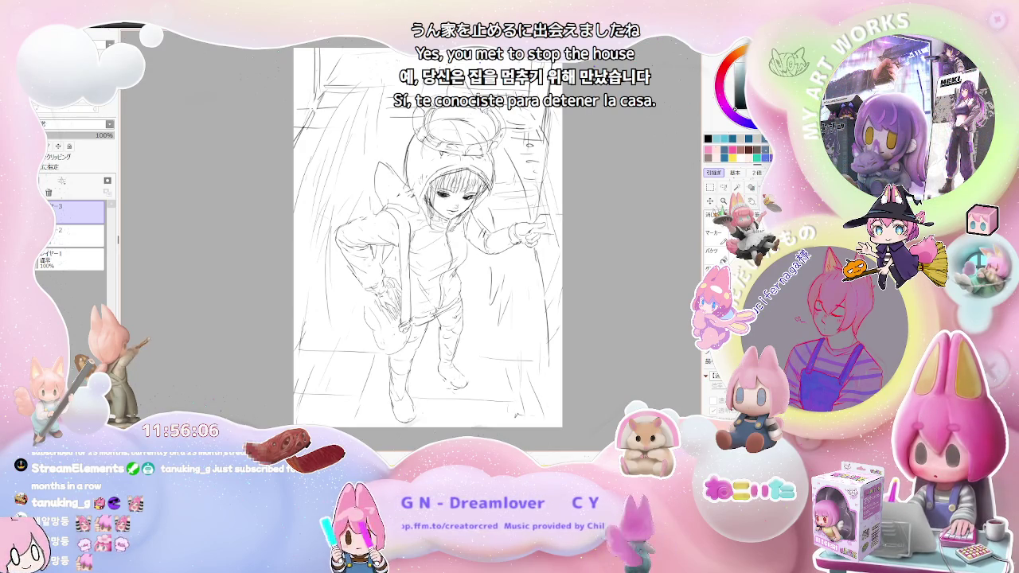
scroll(512, 256, down, 1)
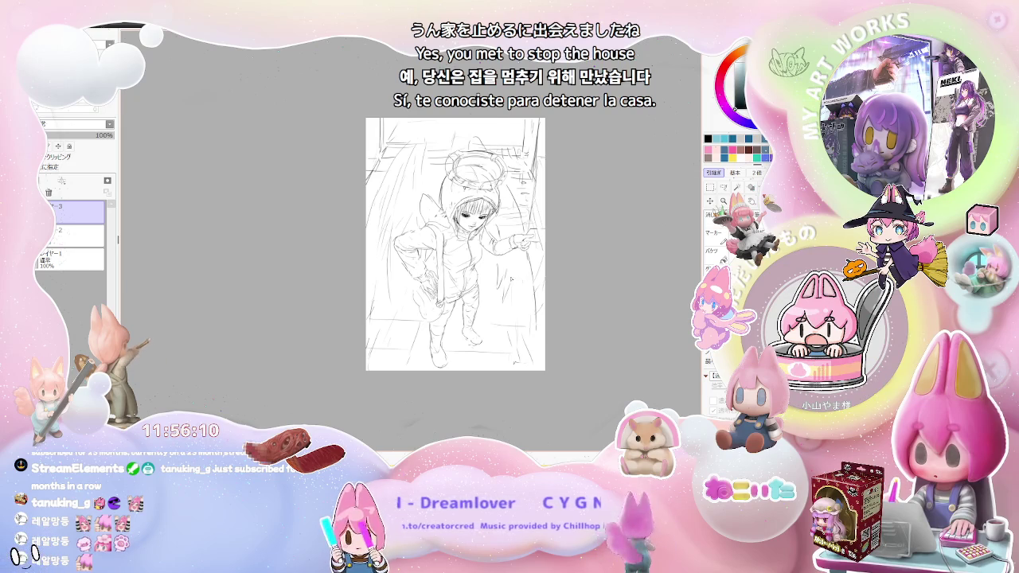
scroll(505, 250, up, 2)
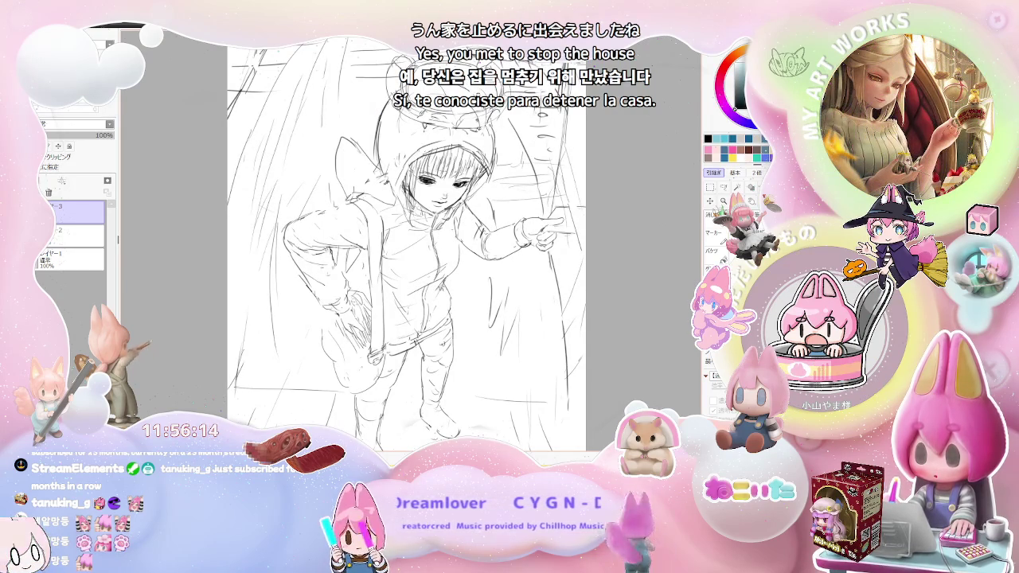
Undo the last stroke and zoom in and out to review the head
key(ctrl+z)
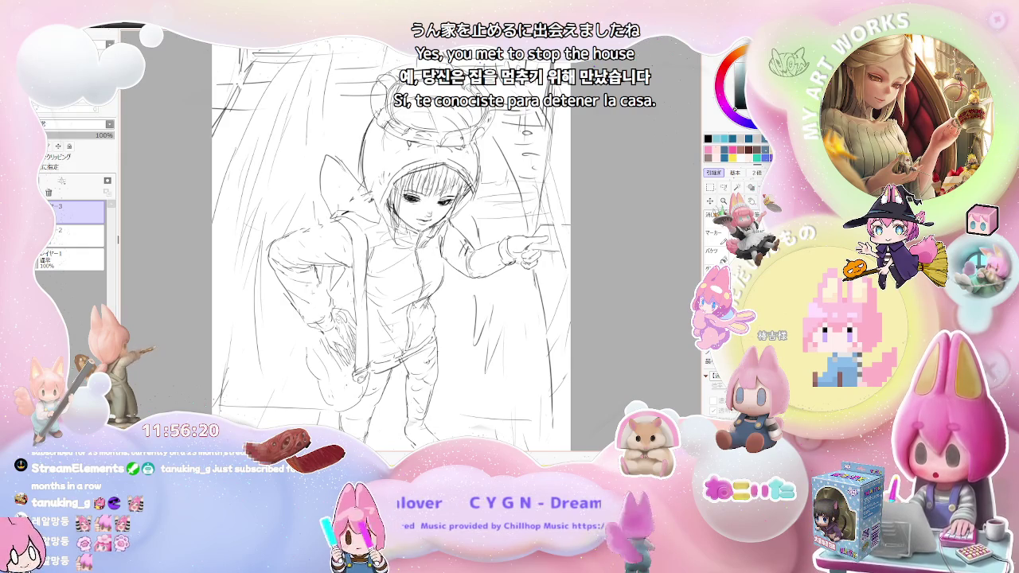
scroll(449, 366, down, 2)
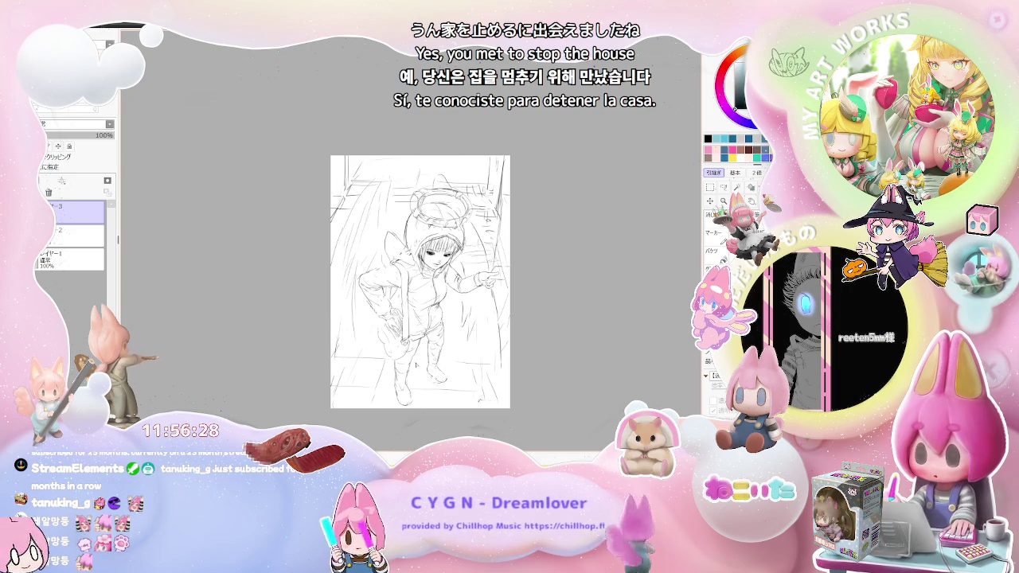
scroll(415, 364, up, 1)
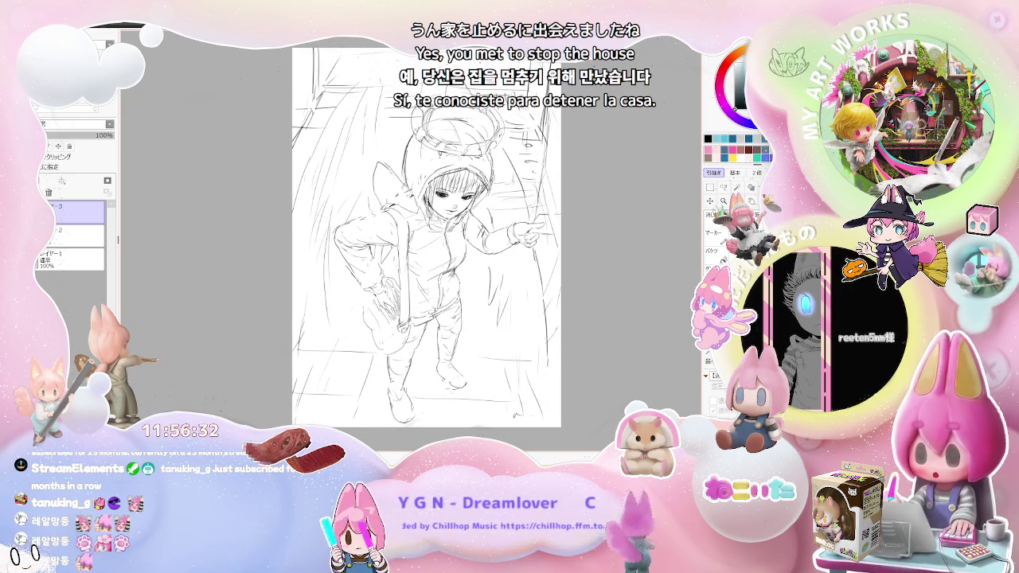
scroll(477, 340, down, 1)
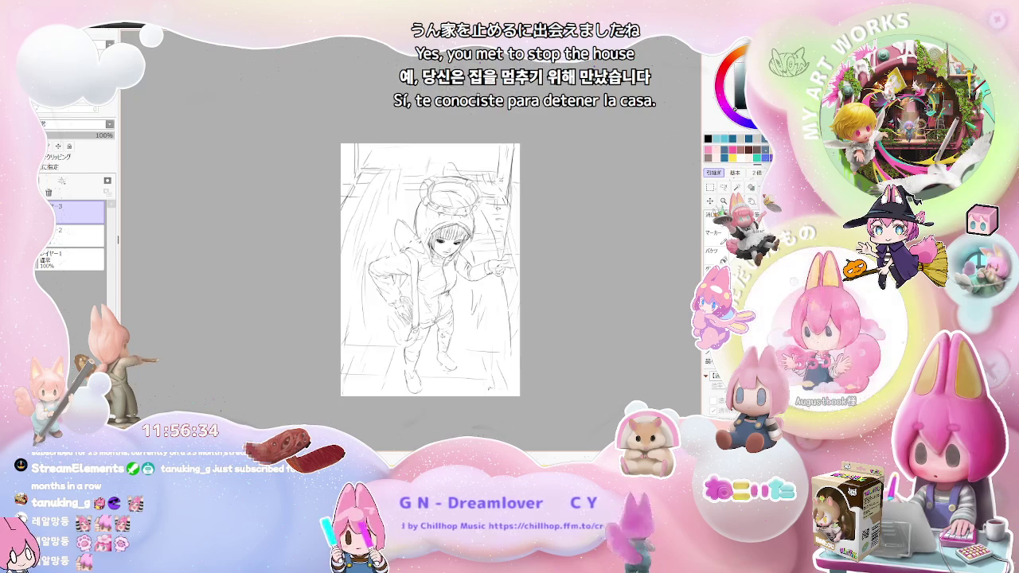
scroll(478, 341, down, 1)
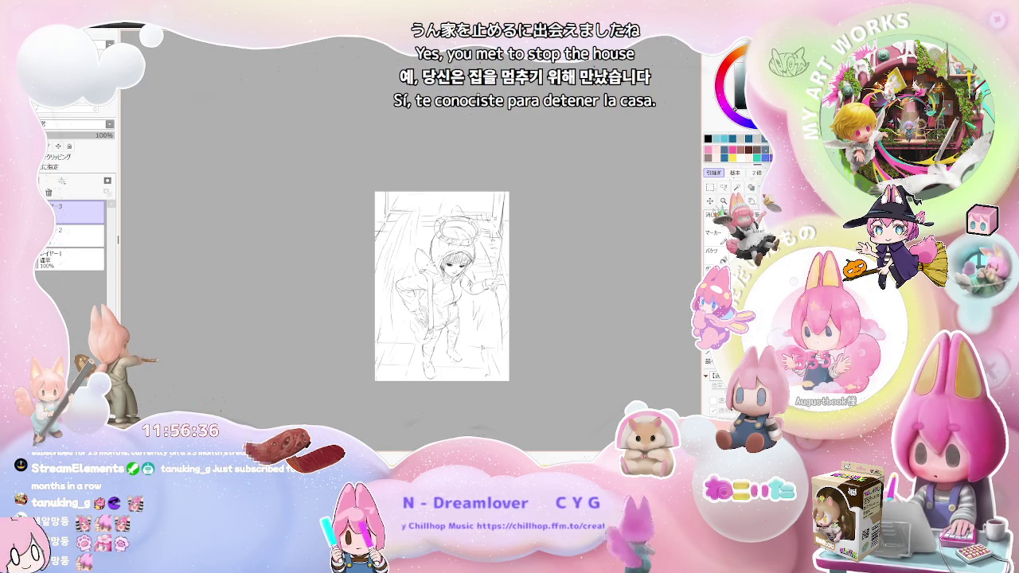
scroll(485, 323, up, 2)
scroll(485, 323, up, 1)
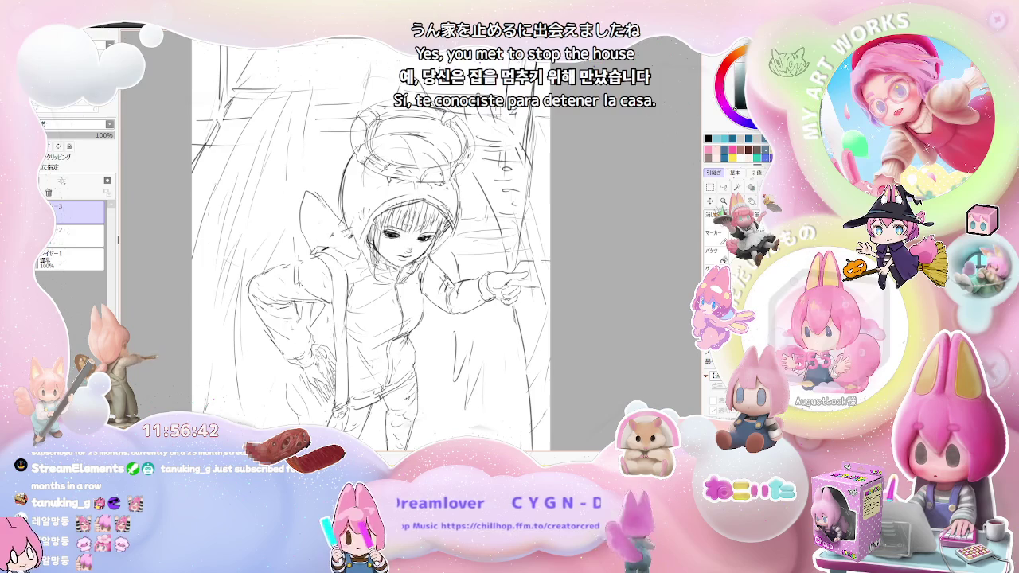
scroll(437, 282, down, 2)
scroll(436, 282, down, 1)
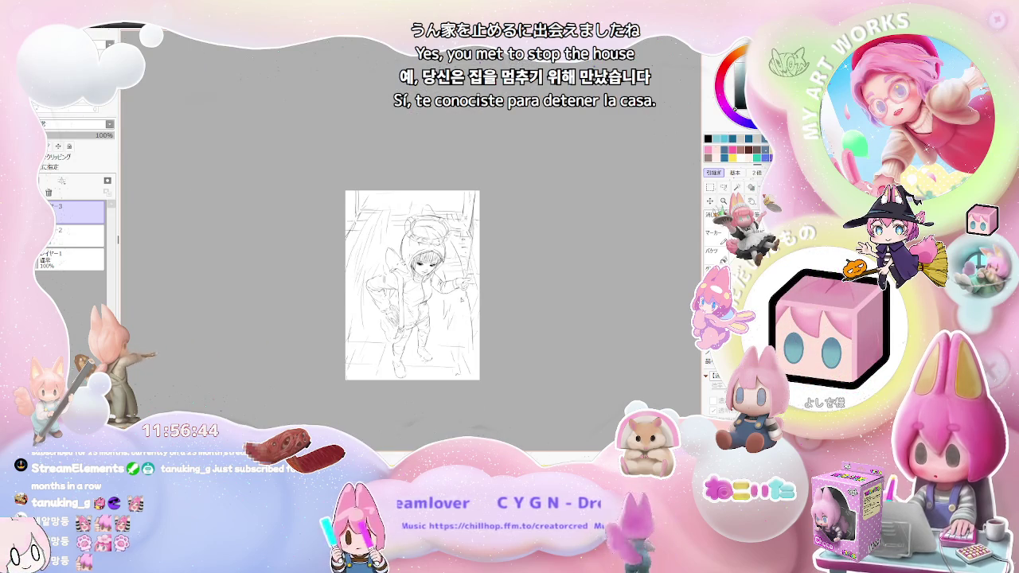
scroll(458, 305, up, 1)
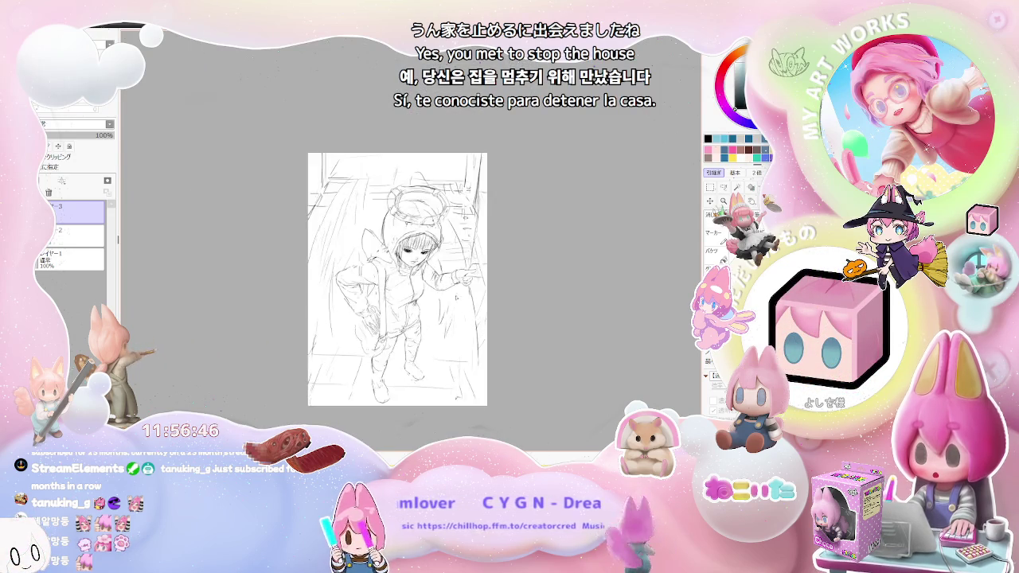
scroll(446, 279, up, 2)
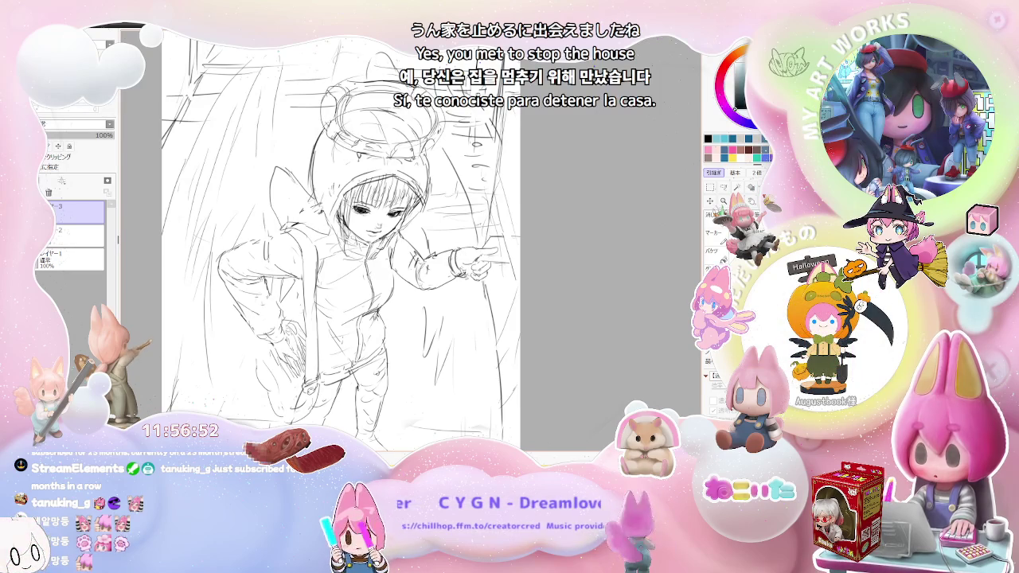
Draw a small round ornament beside the head and the hood outline, then duplicate the layer
scroll(501, 267, down, 1)
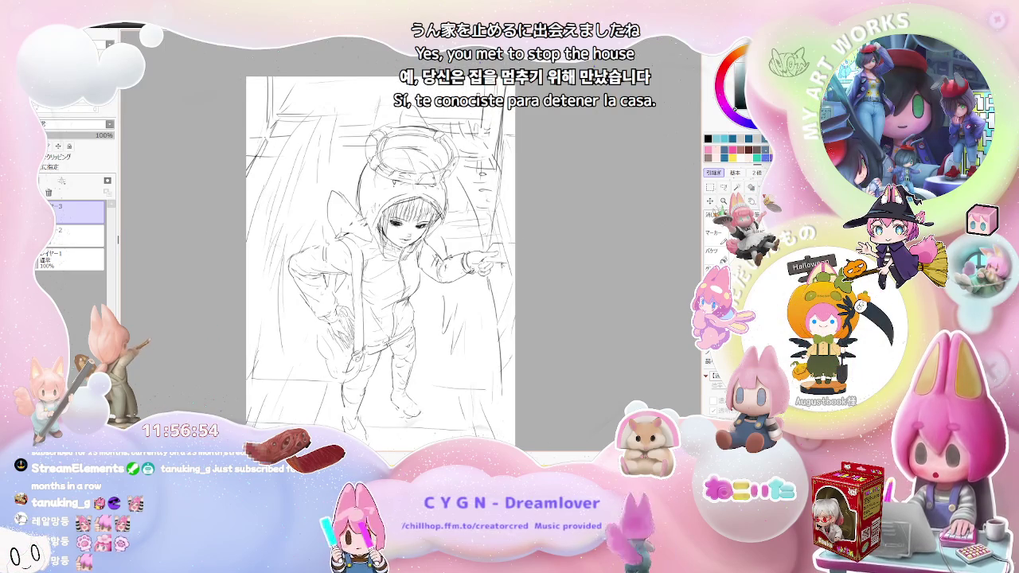
scroll(493, 255, up, 1)
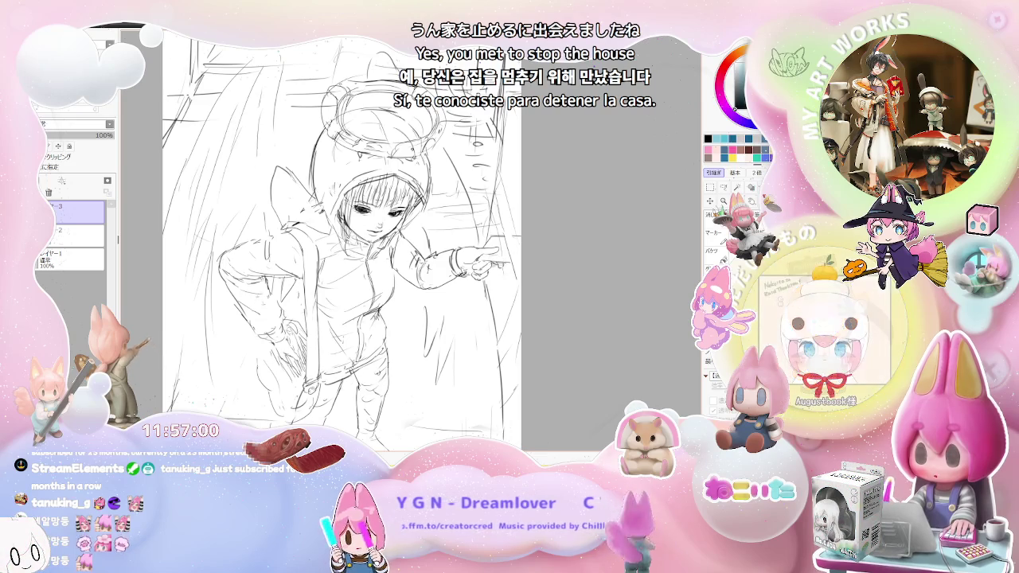
scroll(494, 267, down, 1)
scroll(490, 270, down, 1)
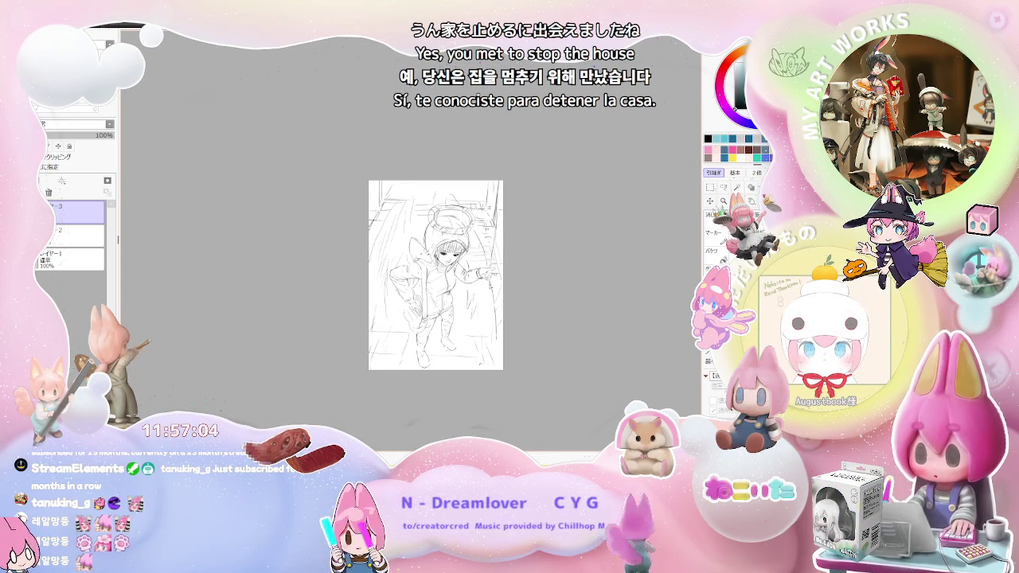
scroll(478, 263, up, 2)
scroll(452, 235, up, 1)
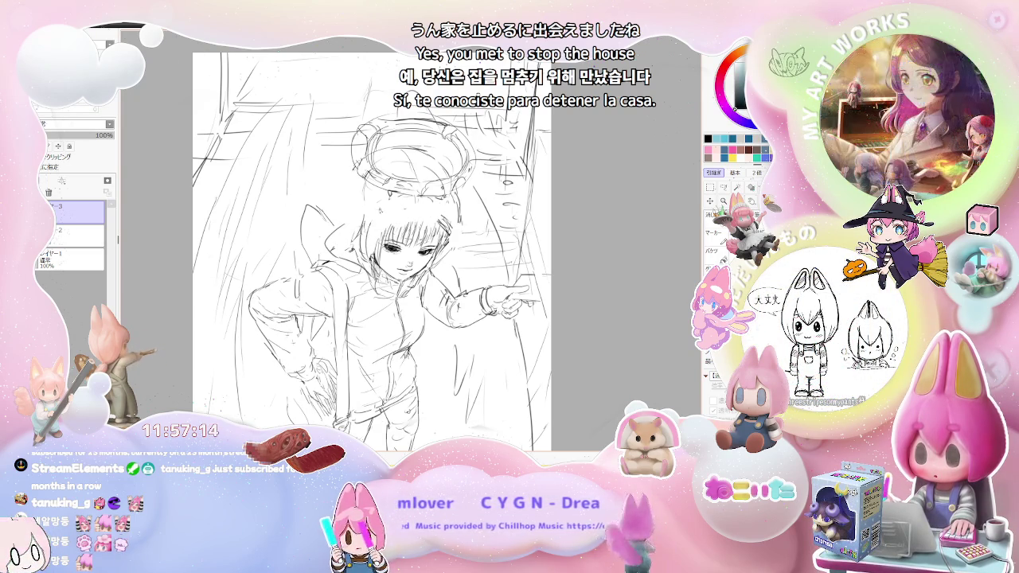
drag(439, 208, 442, 229)
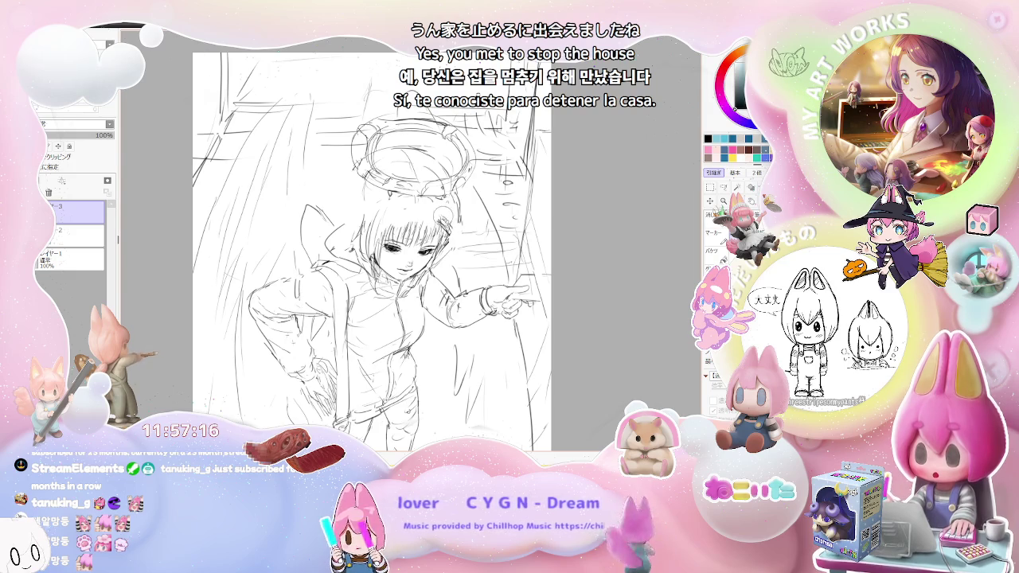
scroll(460, 251, down, 1)
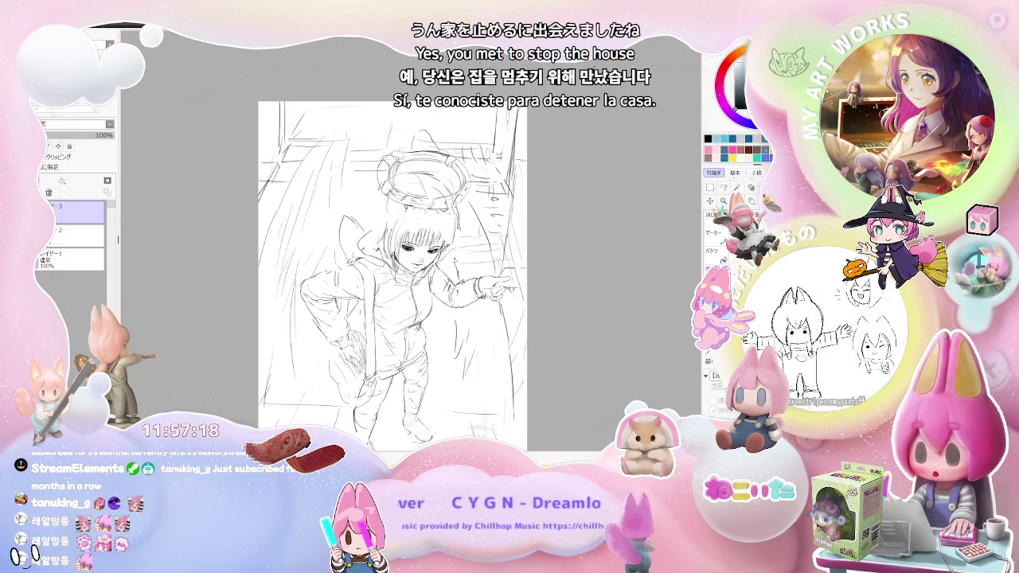
drag(371, 263, 457, 238)
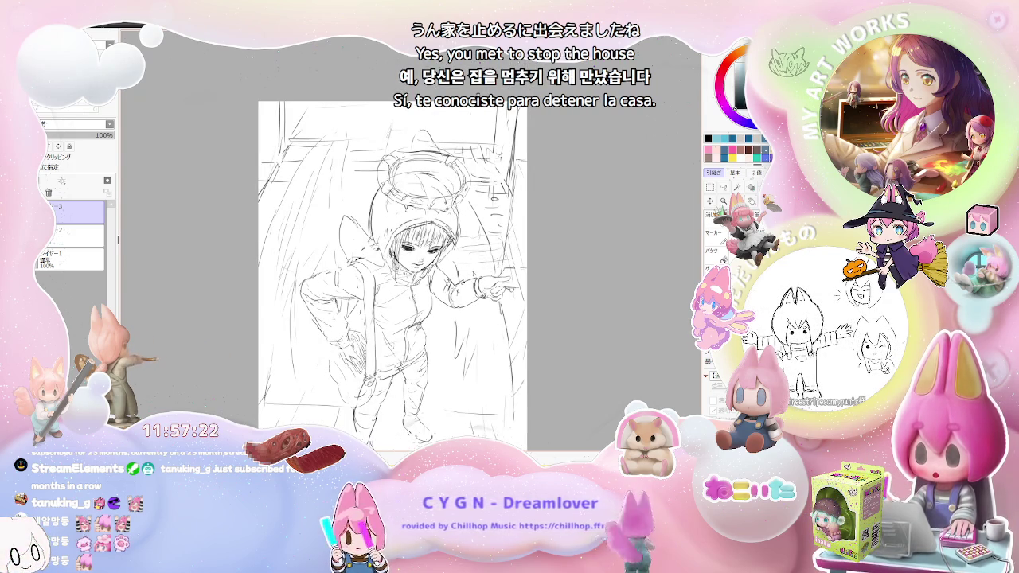
key(ctrl+j)
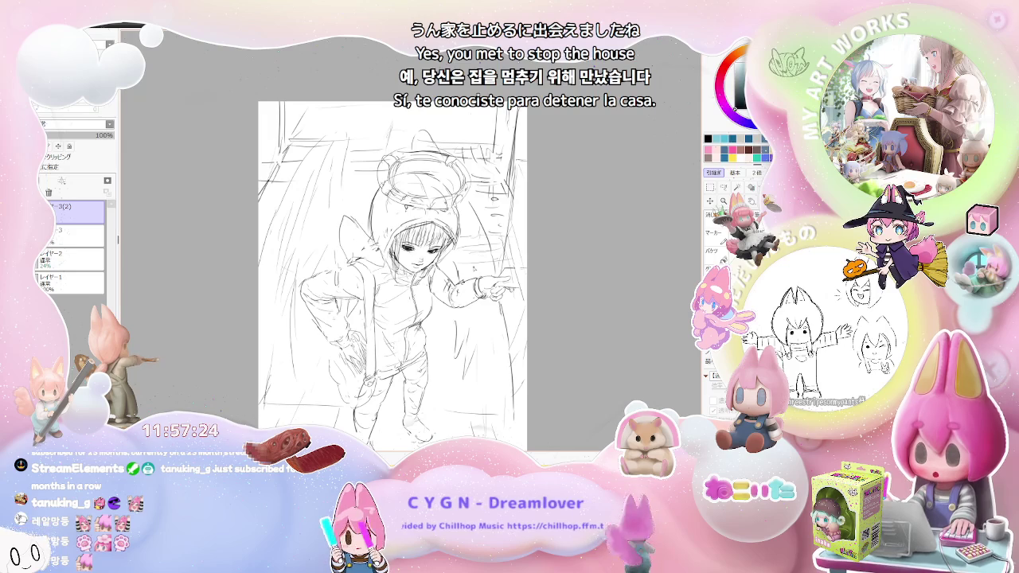
Compare the original and copied layers, reselect the copy, and stroke the hair's right side
click(72, 235)
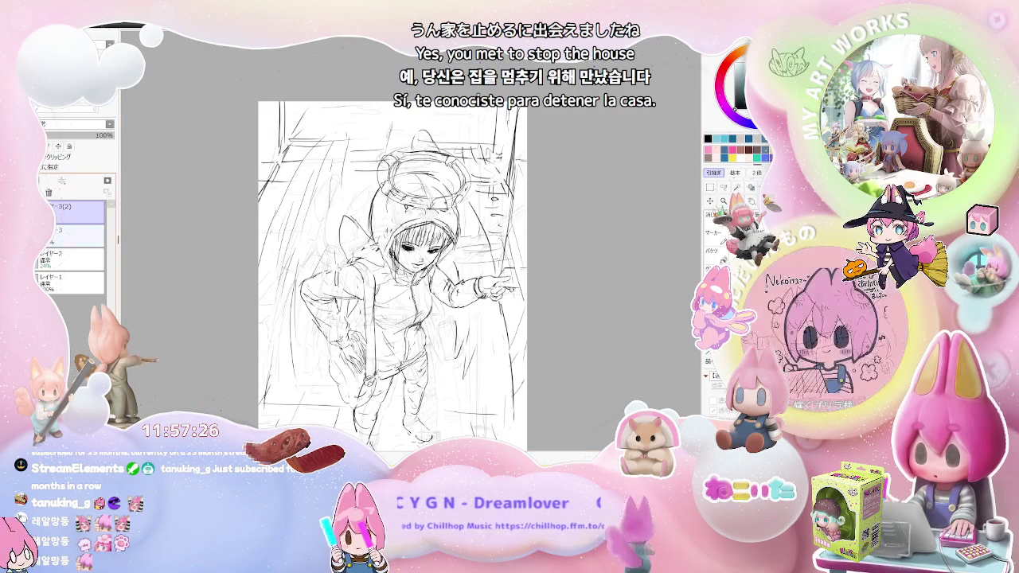
click(72, 233)
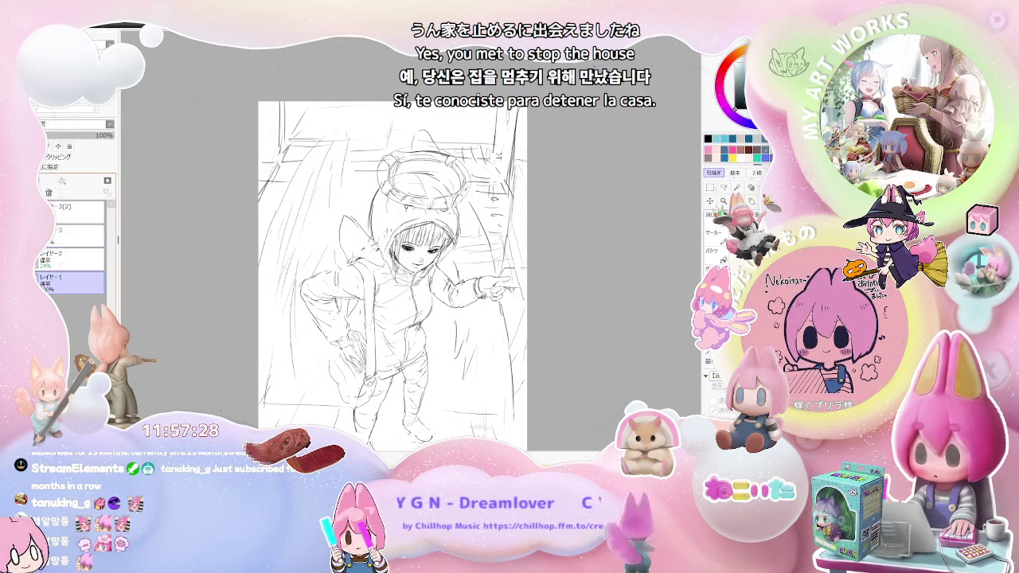
click(72, 208)
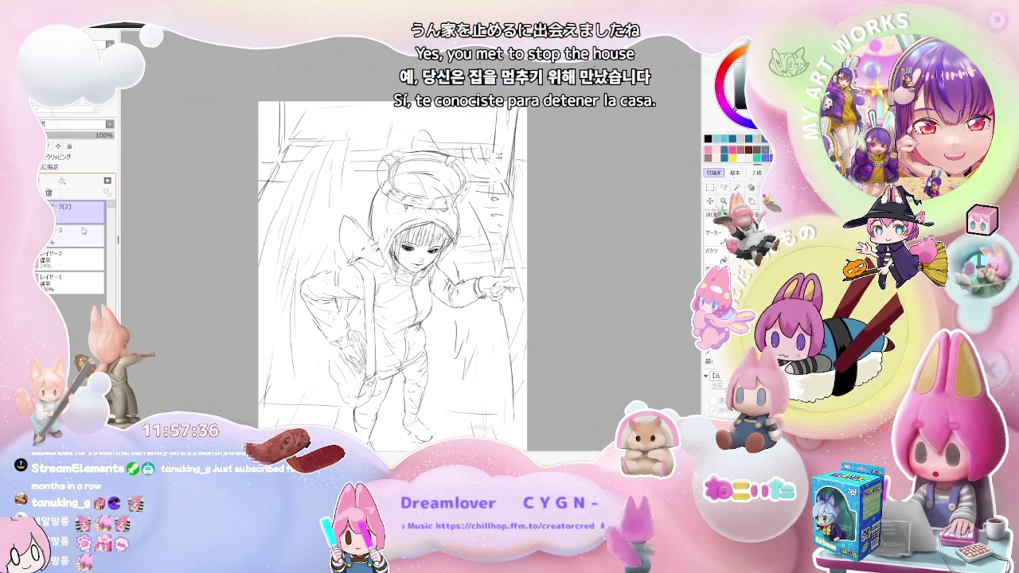
key(ctrl+plus)
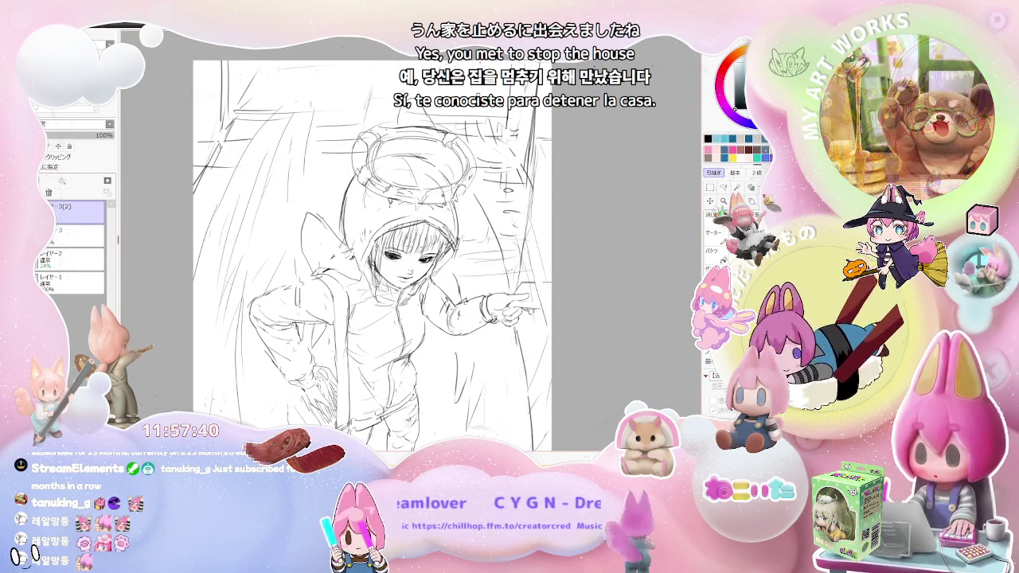
drag(460, 229, 448, 262)
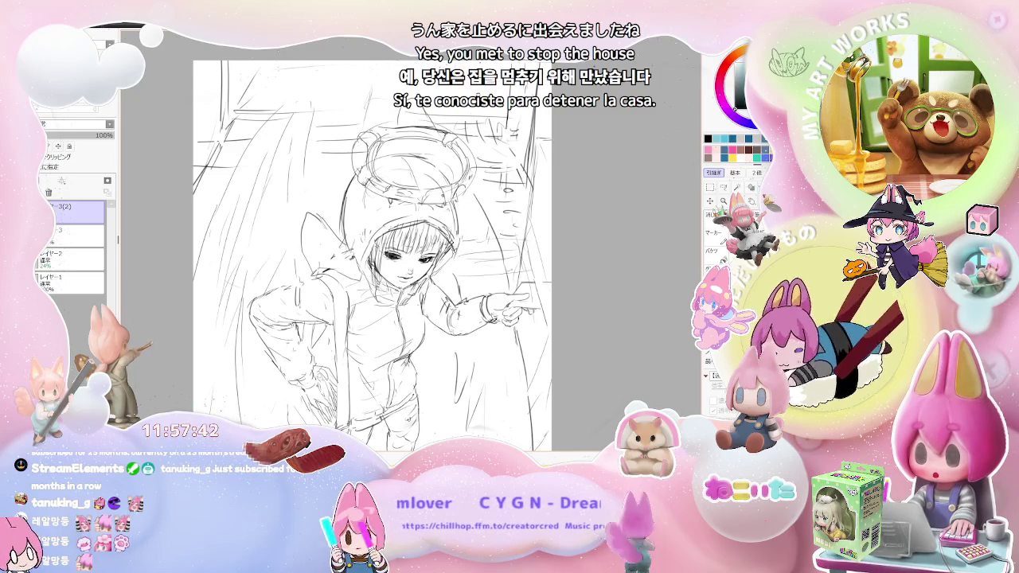
Zoom between the whole page and a close view of the face and arm
key(ctrl+minus)
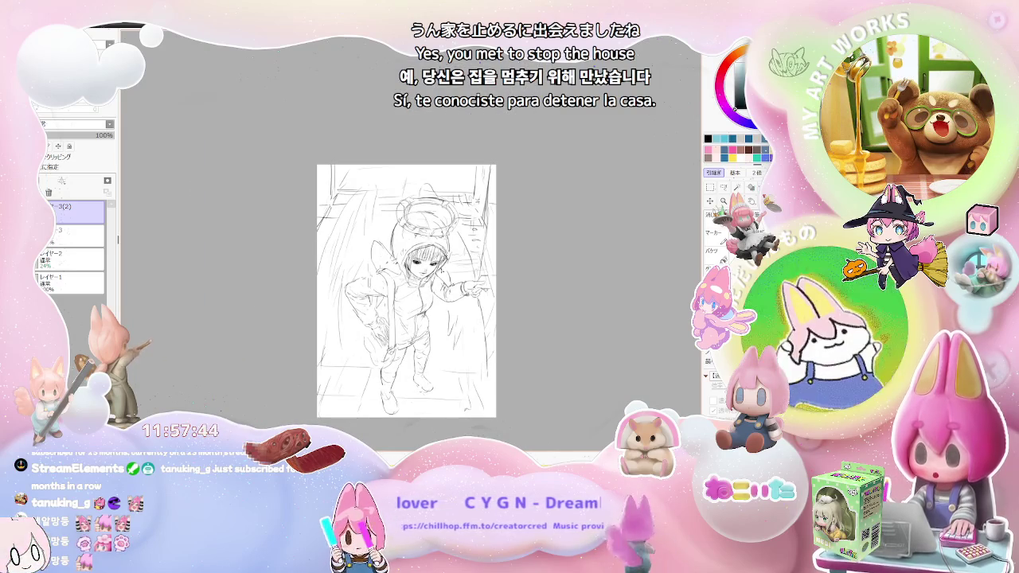
key(ctrl+plus)
key(ctrl+plus)
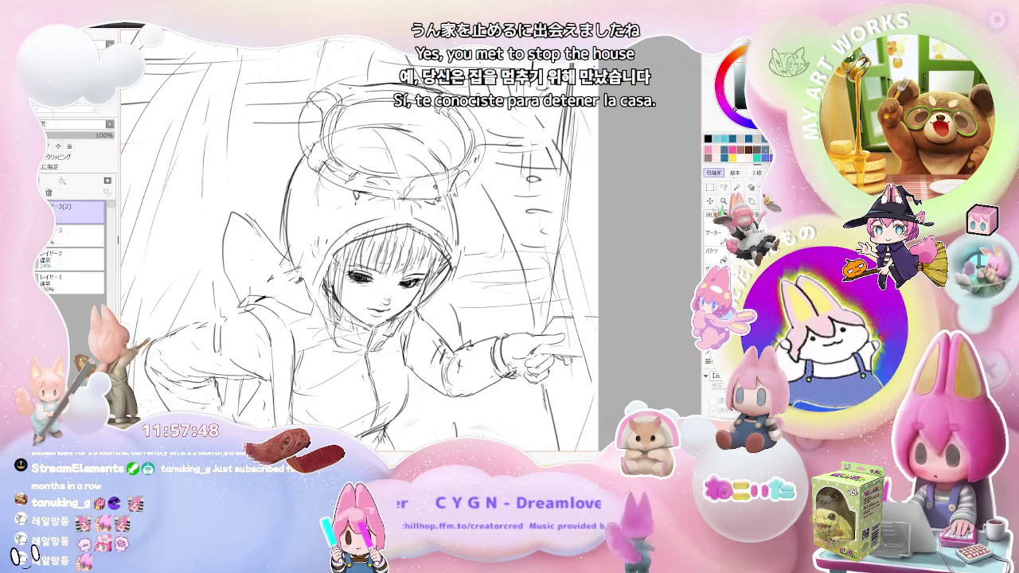
key(ctrl+minus)
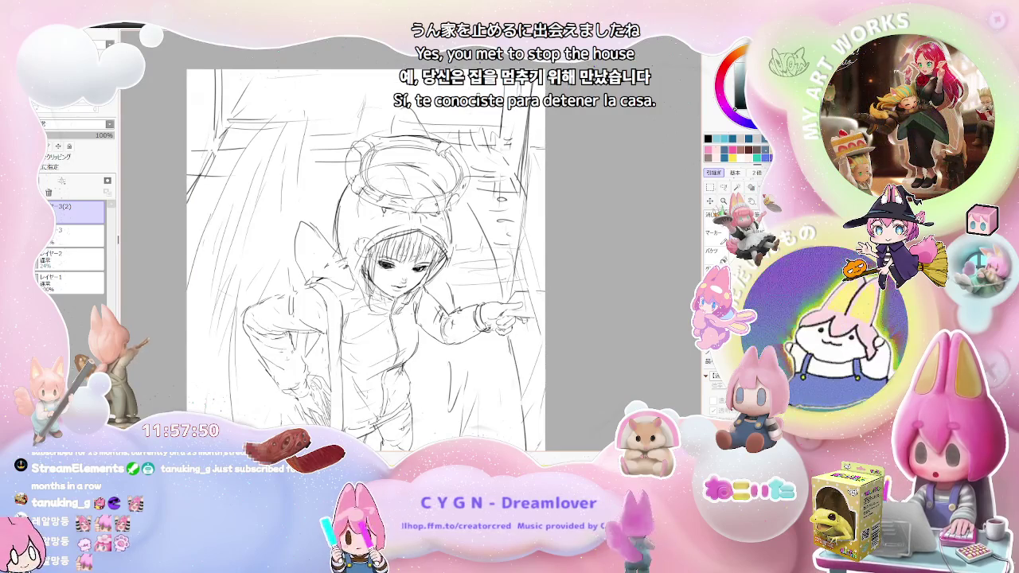
key(ctrl+plus)
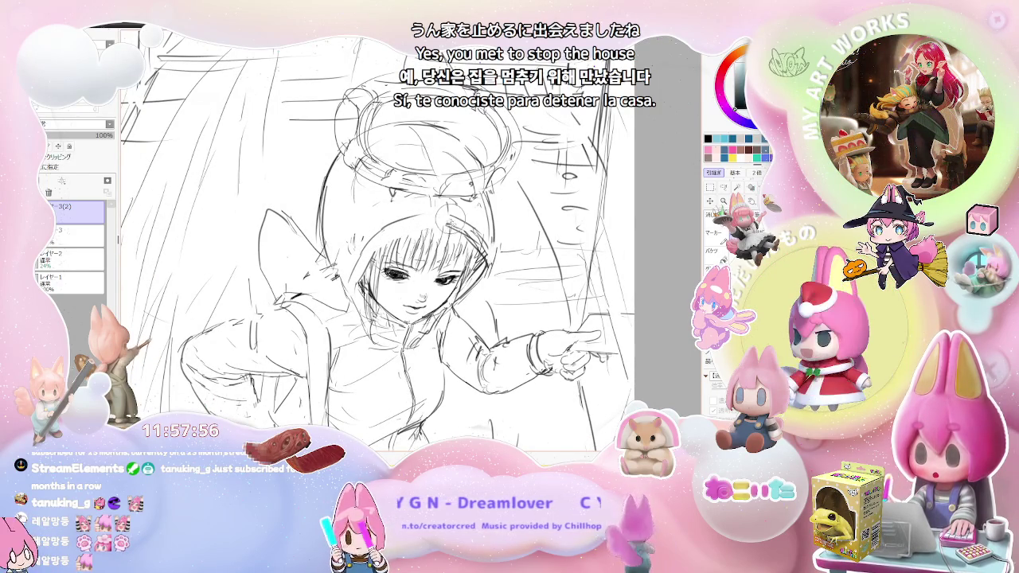
key(ctrl+minus)
key(ctrl+minus)
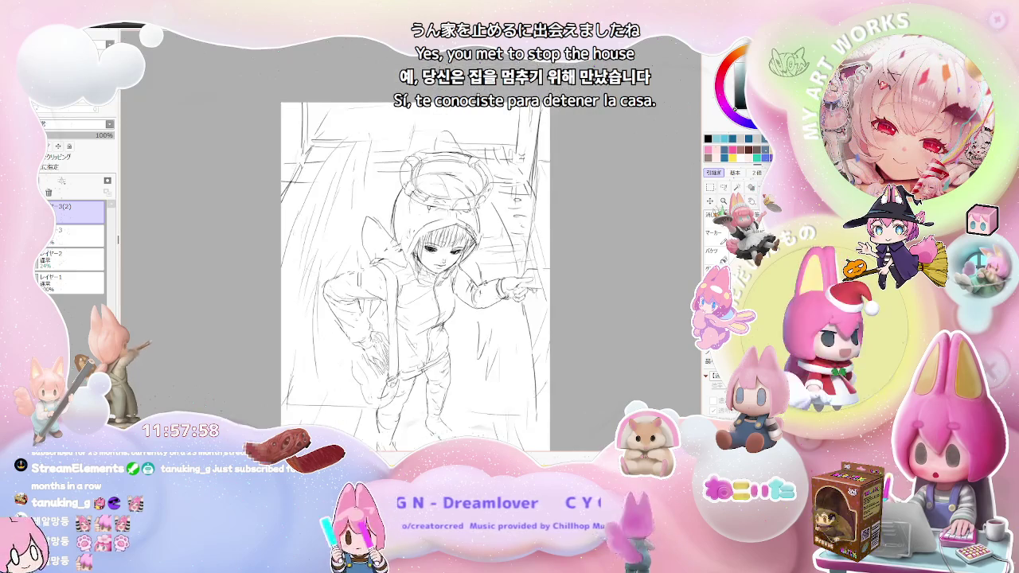
key(ctrl+minus)
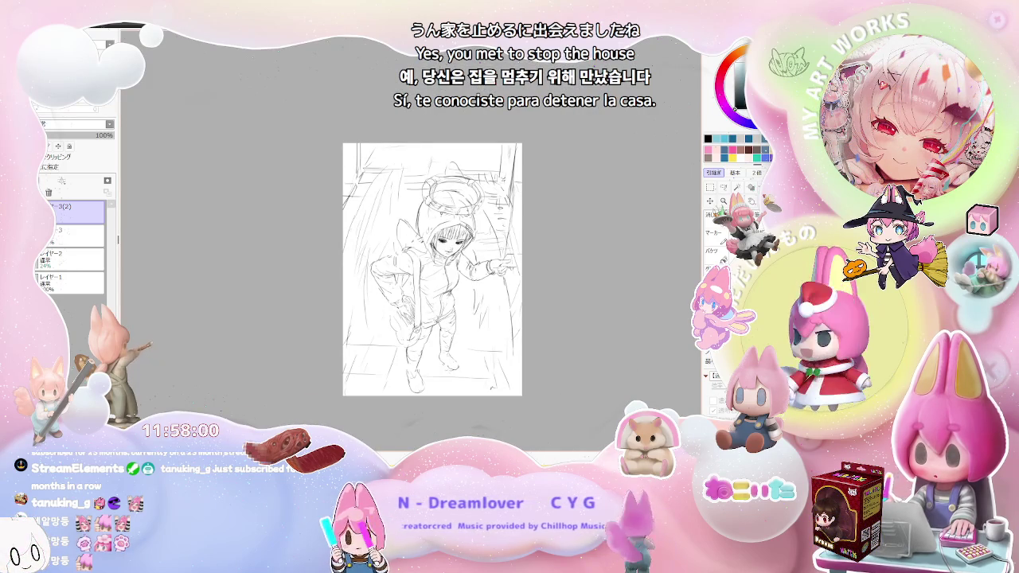
key(ctrl+plus)
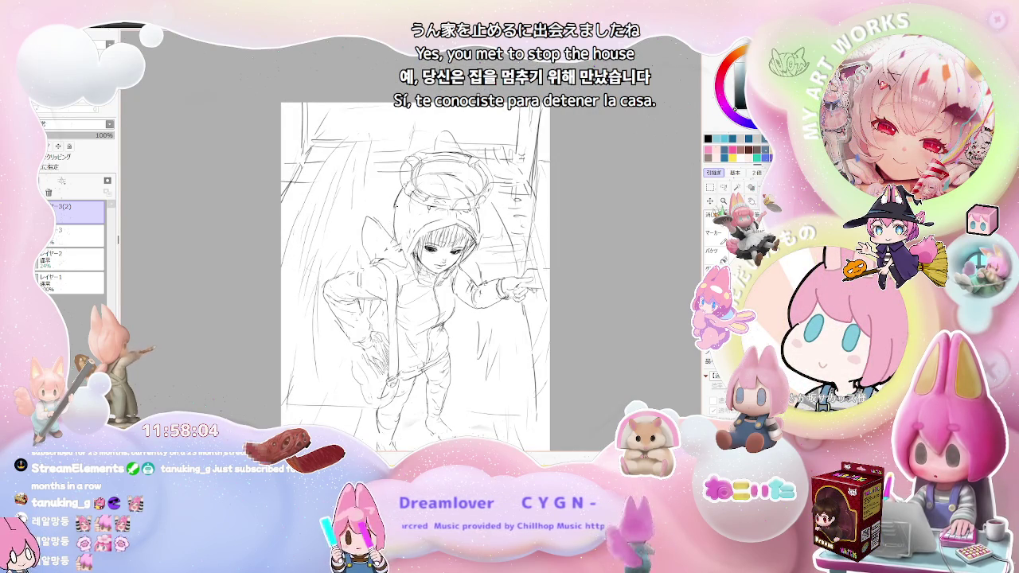
key(ctrl+minus)
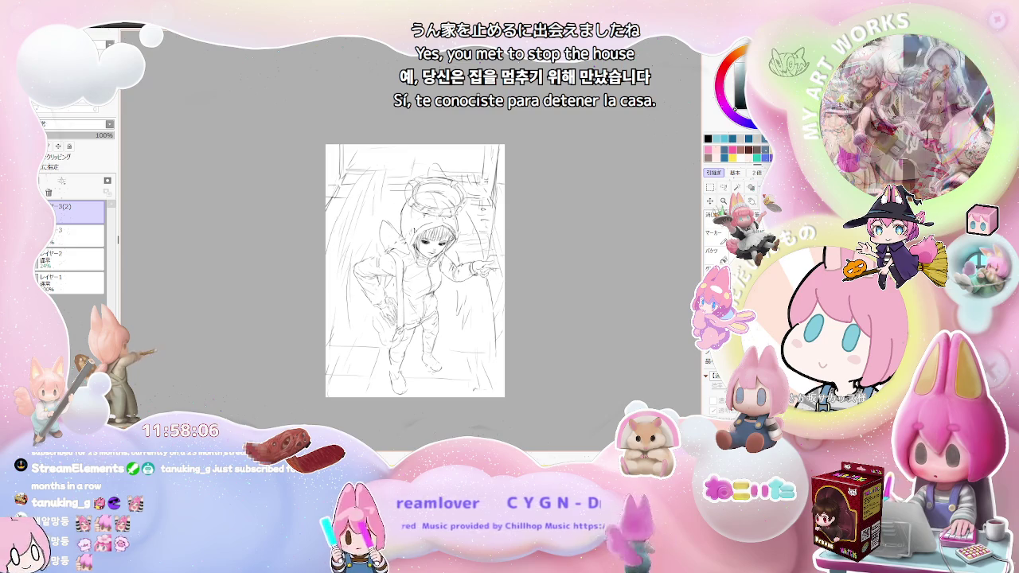
key(ctrl+plus)
key(ctrl+plus)
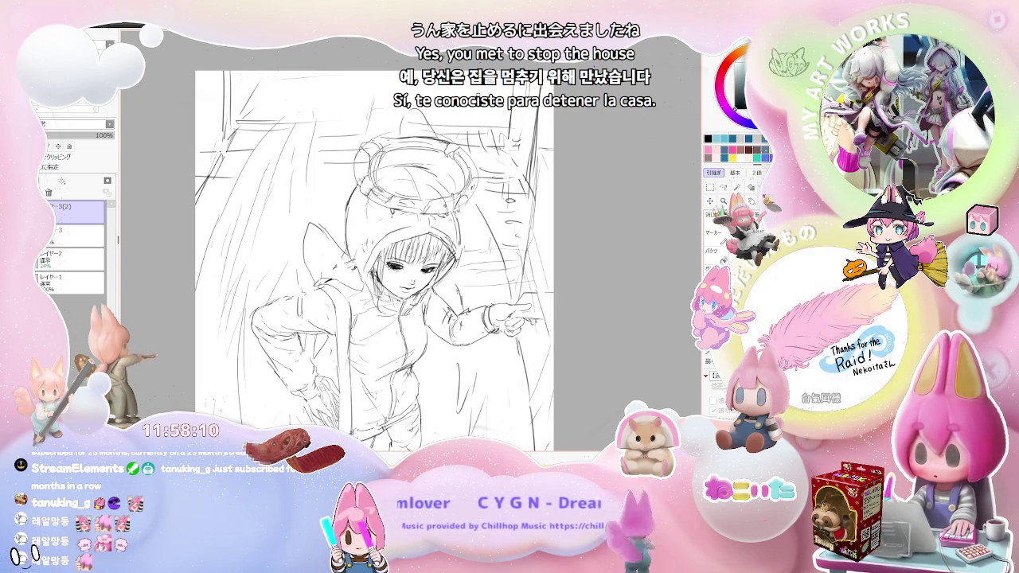
key(ctrl+minus)
key(ctrl+plus)
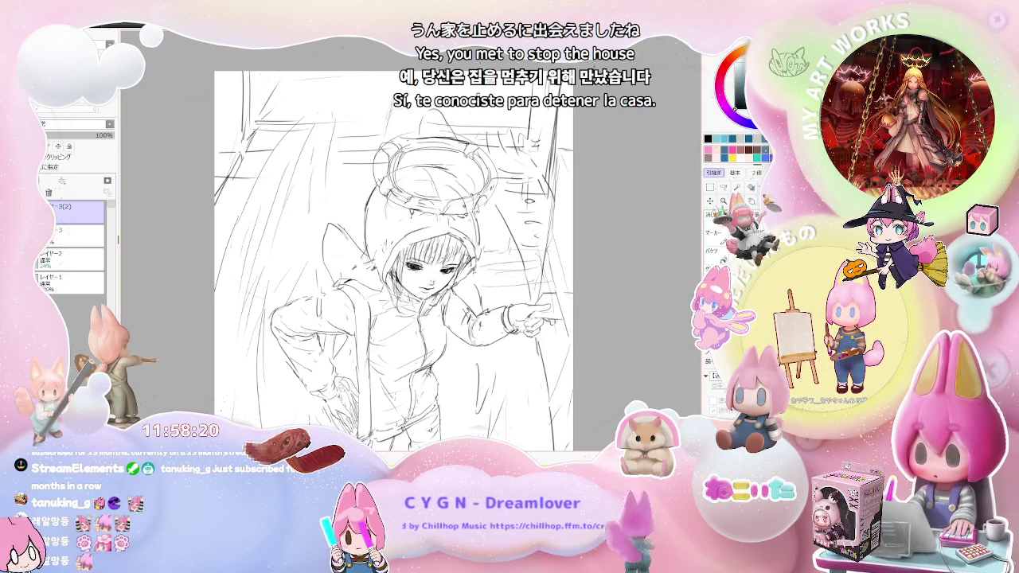
Zoom out with the mouse wheel to view the whole sketch, including the perspective room lines
scroll(482, 300, down, 2)
scroll(482, 300, down, 2)
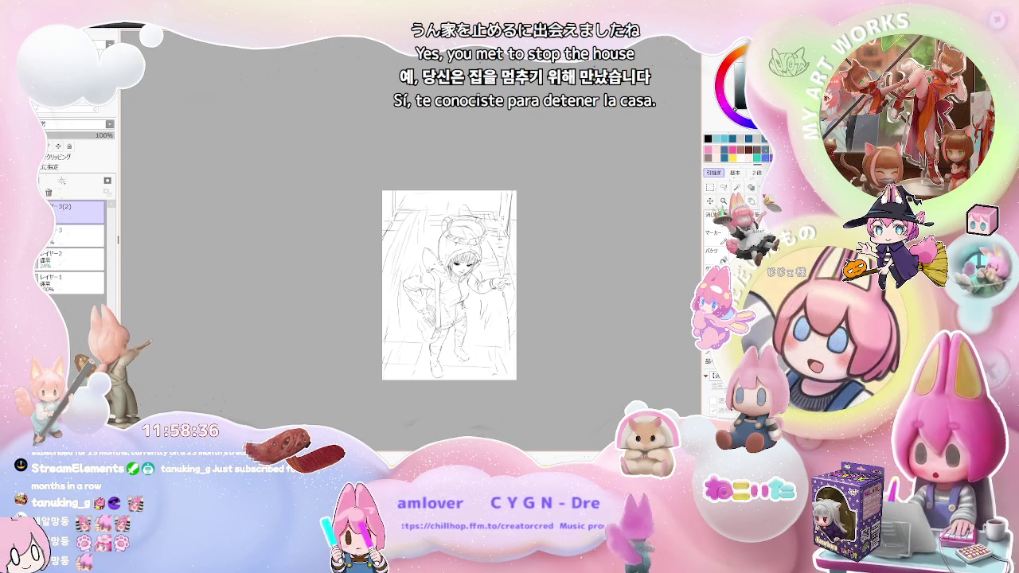
scroll(459, 307, up, 1)
scroll(452, 321, up, 2)
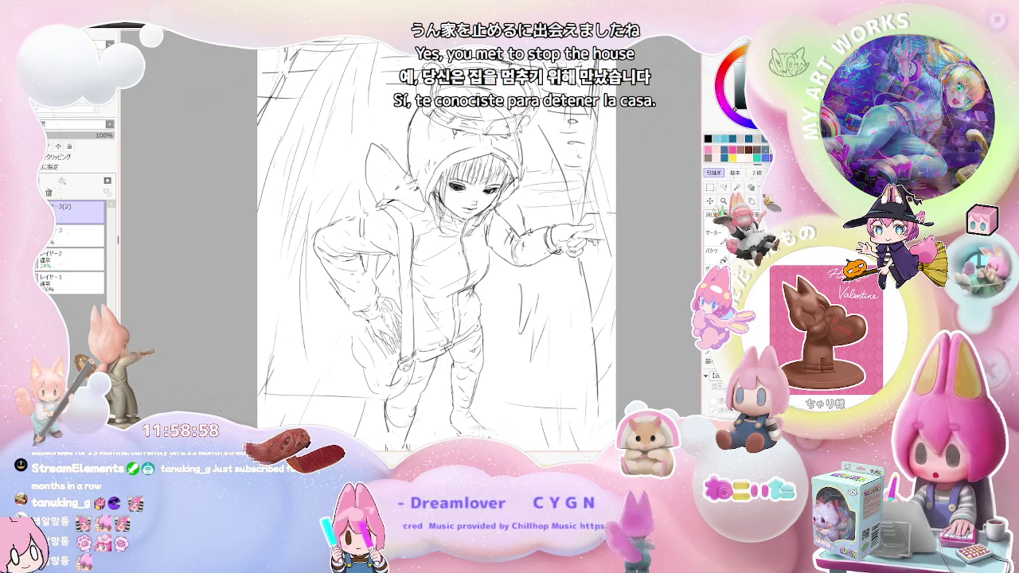
scroll(510, 359, down, 1)
scroll(510, 359, down, 1)
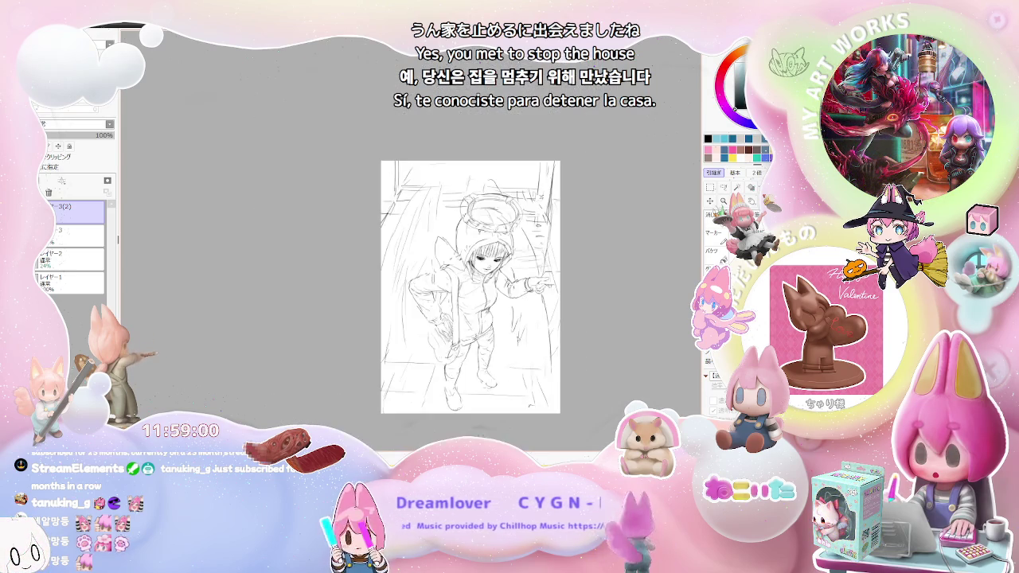
scroll(510, 359, down, 1)
scroll(517, 351, up, 1)
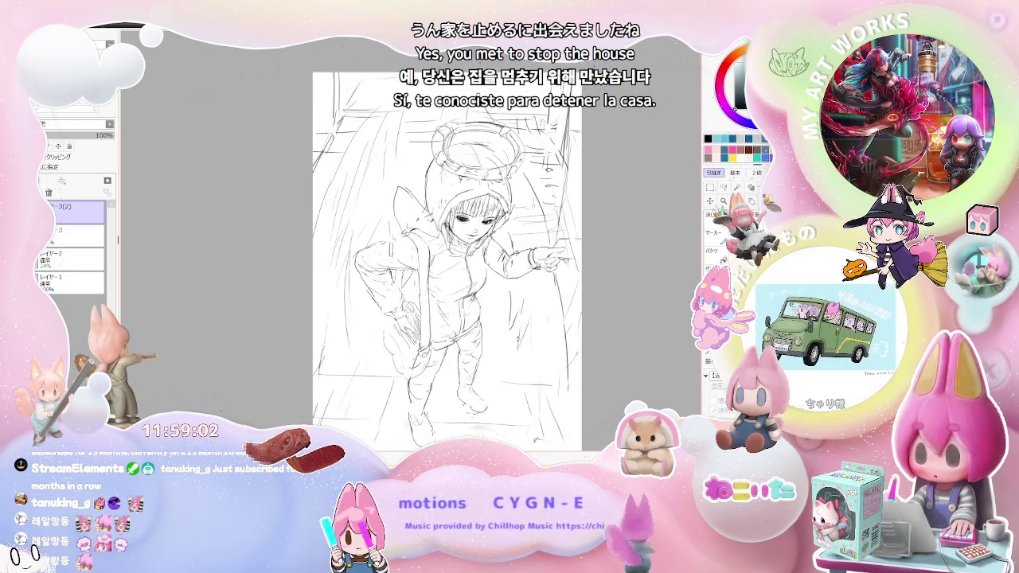
scroll(518, 350, up, 1)
scroll(517, 350, up, 1)
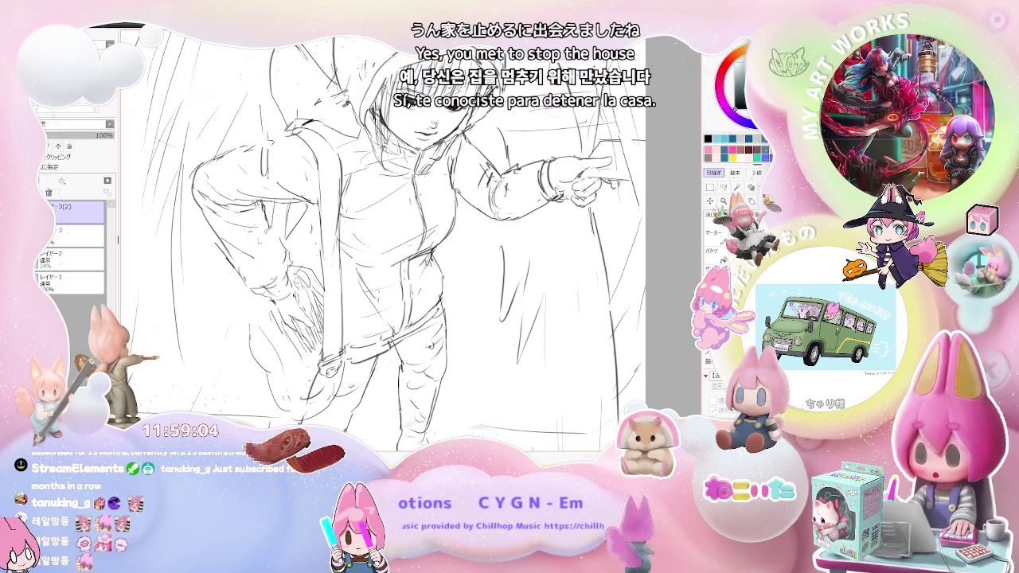
scroll(422, 239, down, 1)
scroll(423, 239, down, 1)
scroll(494, 178, down, 1)
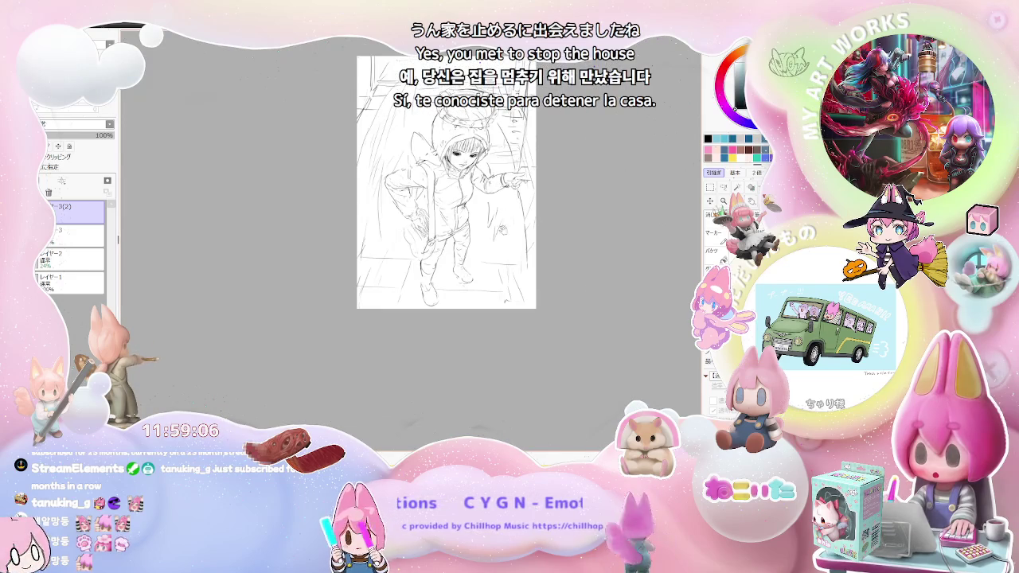
scroll(446, 239, up, 1)
scroll(446, 238, up, 1)
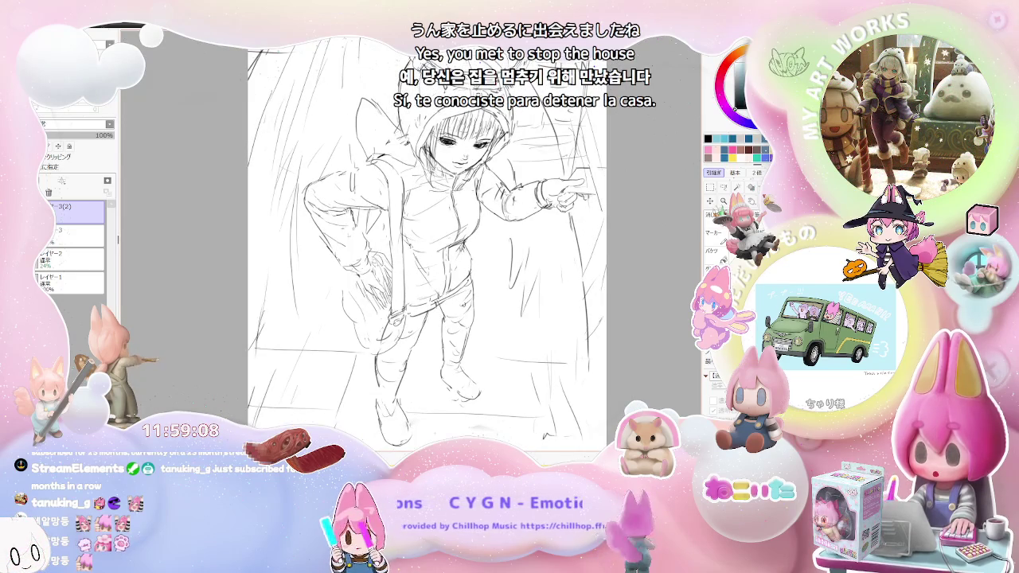
scroll(428, 239, down, 1)
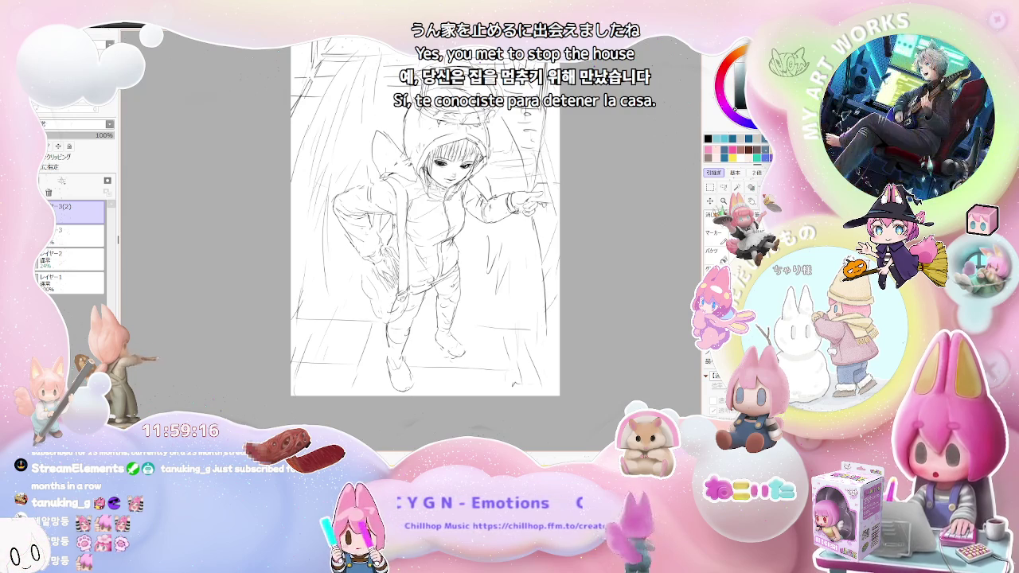
scroll(481, 191, down, 1)
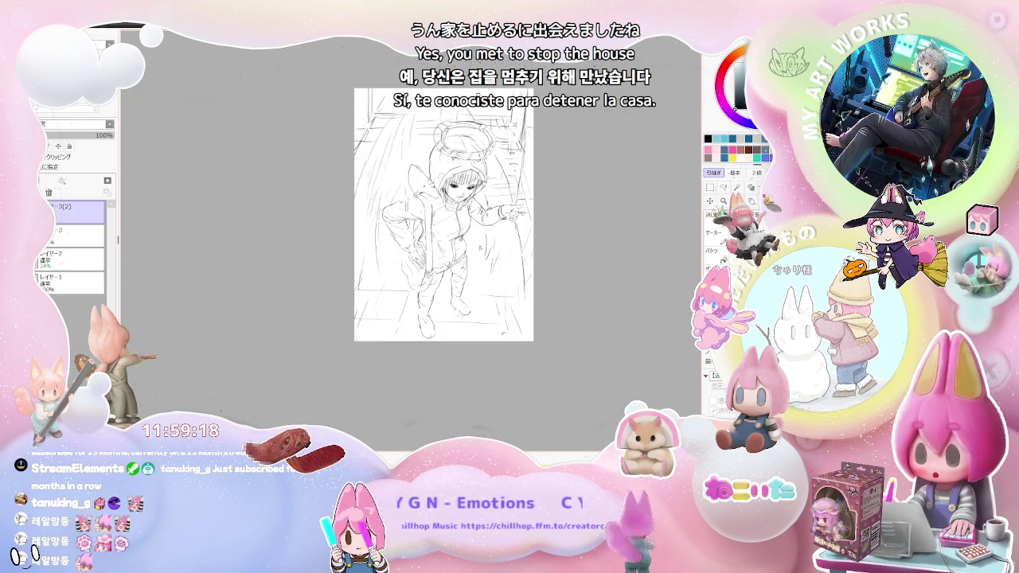
scroll(446, 215, up, 2)
scroll(446, 215, down, 1)
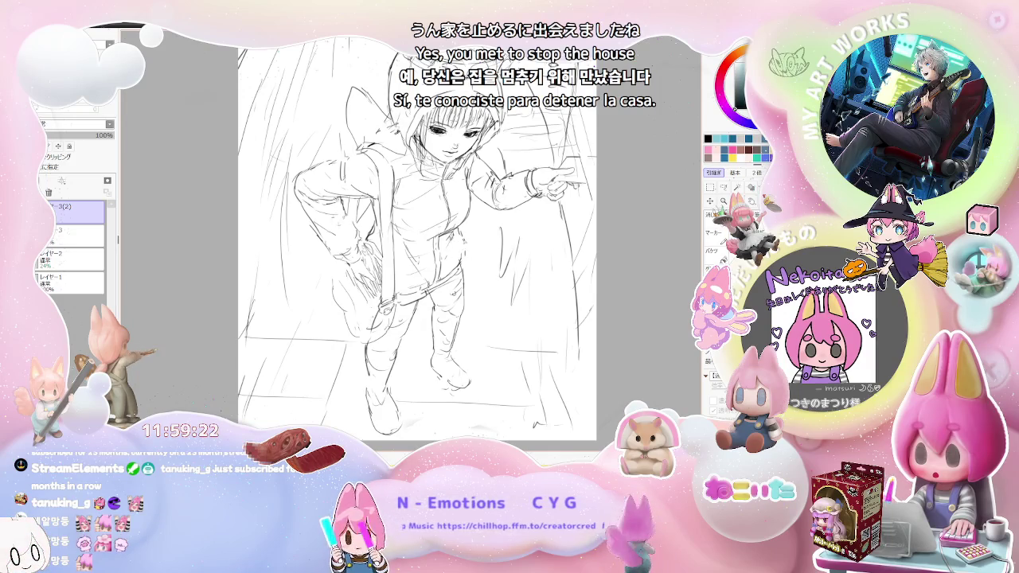
scroll(462, 267, down, 1)
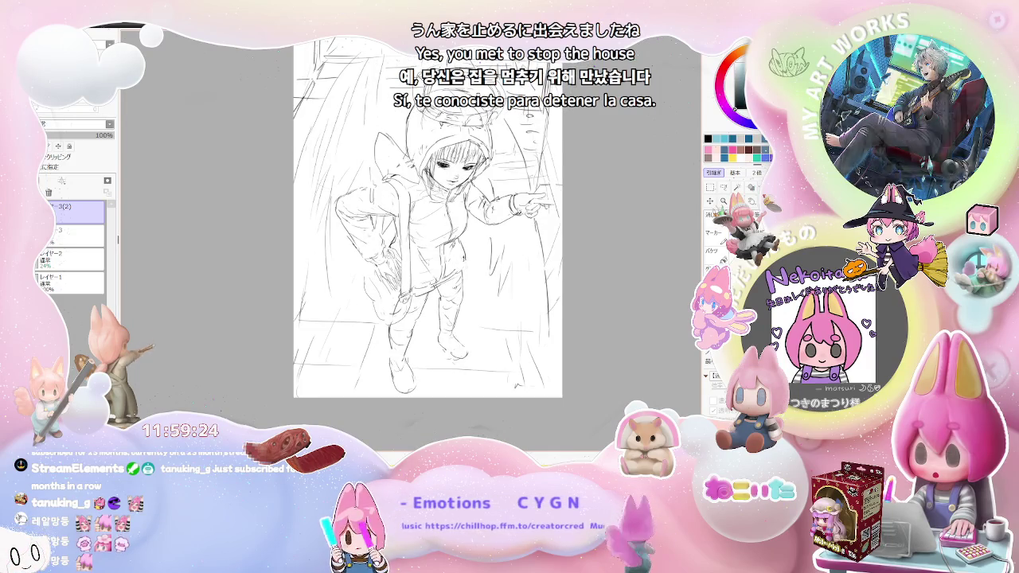
scroll(461, 267, down, 1)
Add a short pencil line at the girl's waist belt
drag(460, 273, 458, 283)
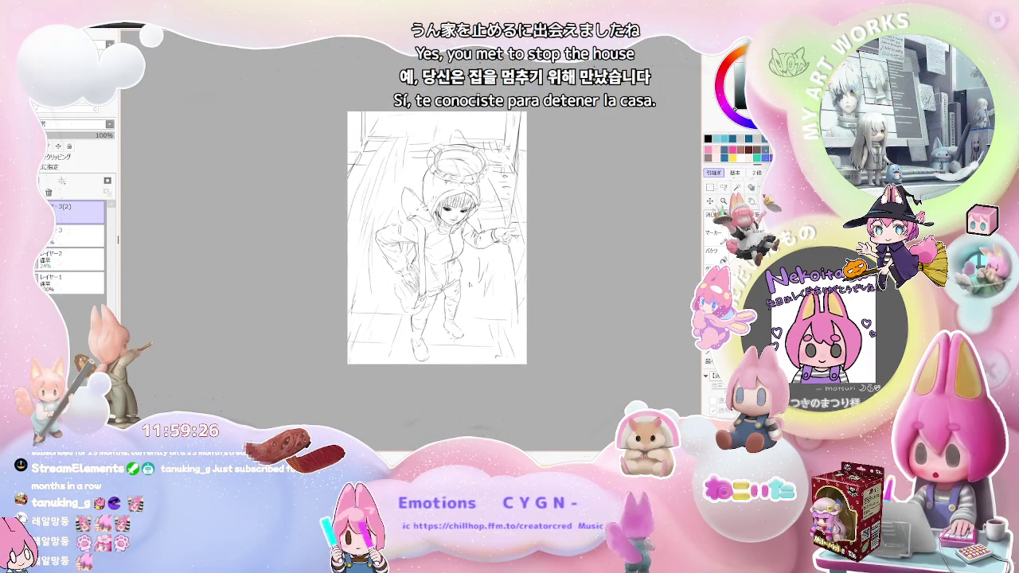
scroll(472, 283, down, 1)
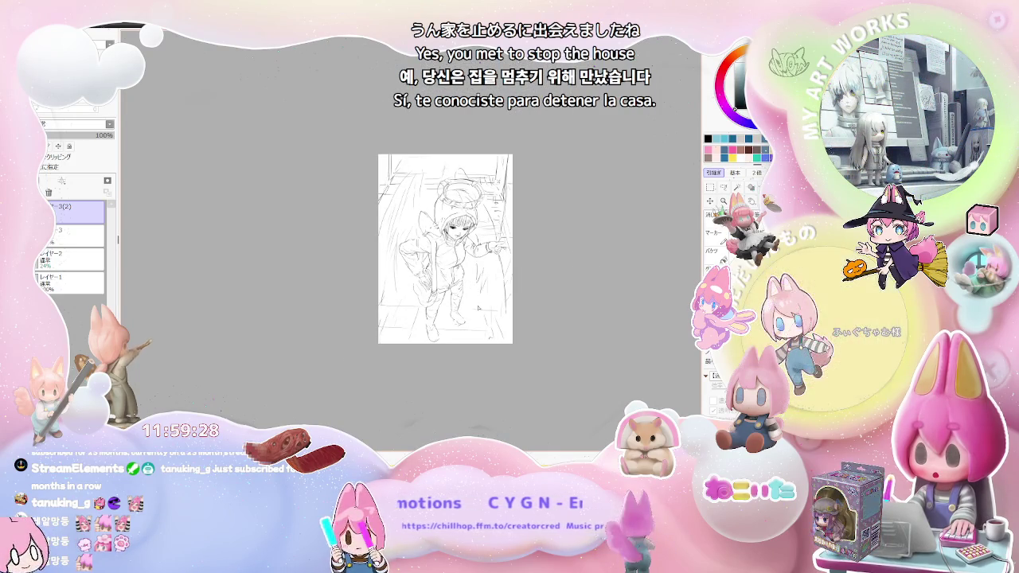
scroll(478, 307, up, 1)
scroll(478, 307, up, 1)
drag(427, 285, 439, 278)
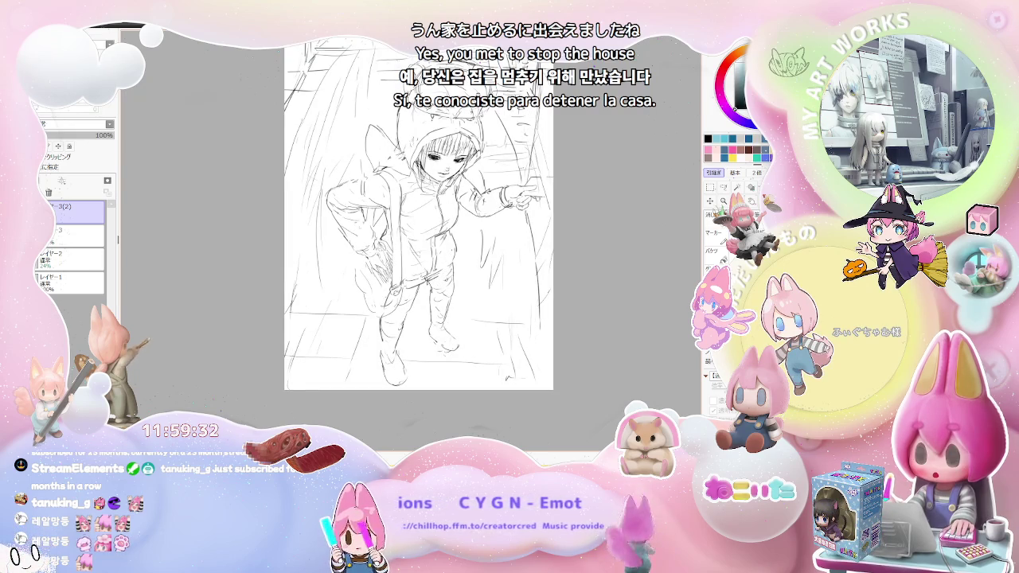
Sketch pencil lines outlining the girl's bent knee and lower leg
scroll(450, 269, down, 1)
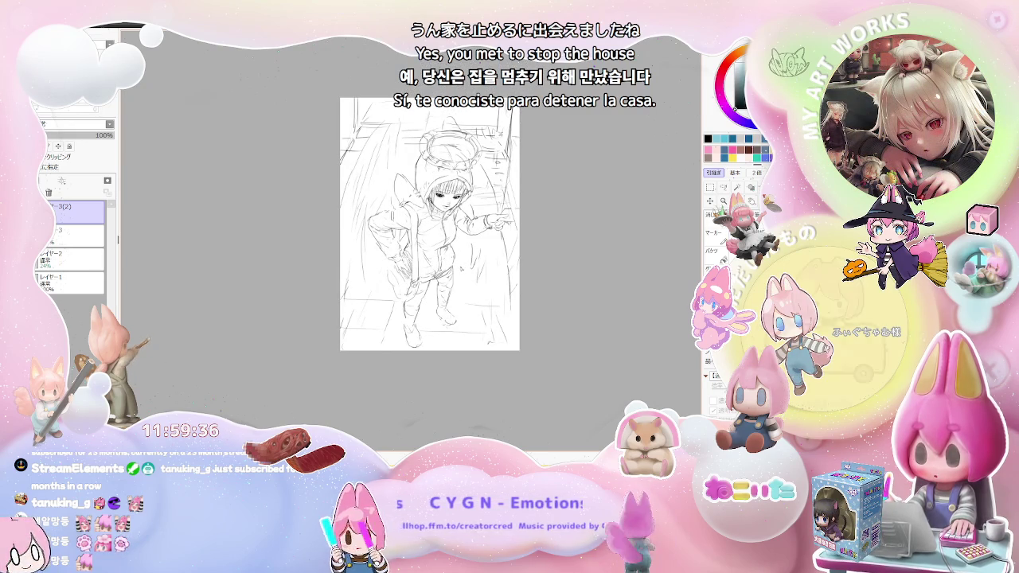
scroll(460, 269, up, 2)
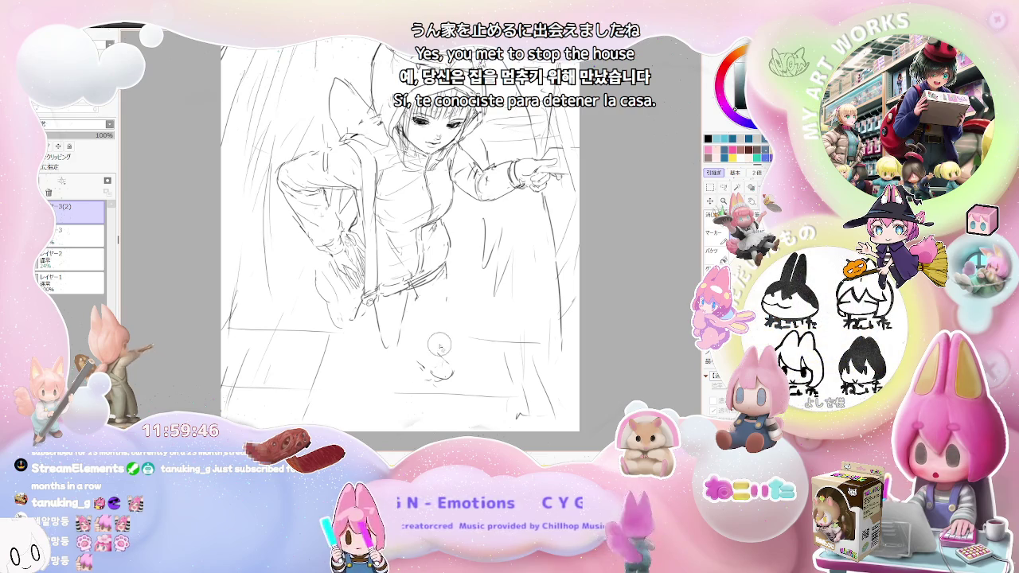
drag(430, 295, 436, 301)
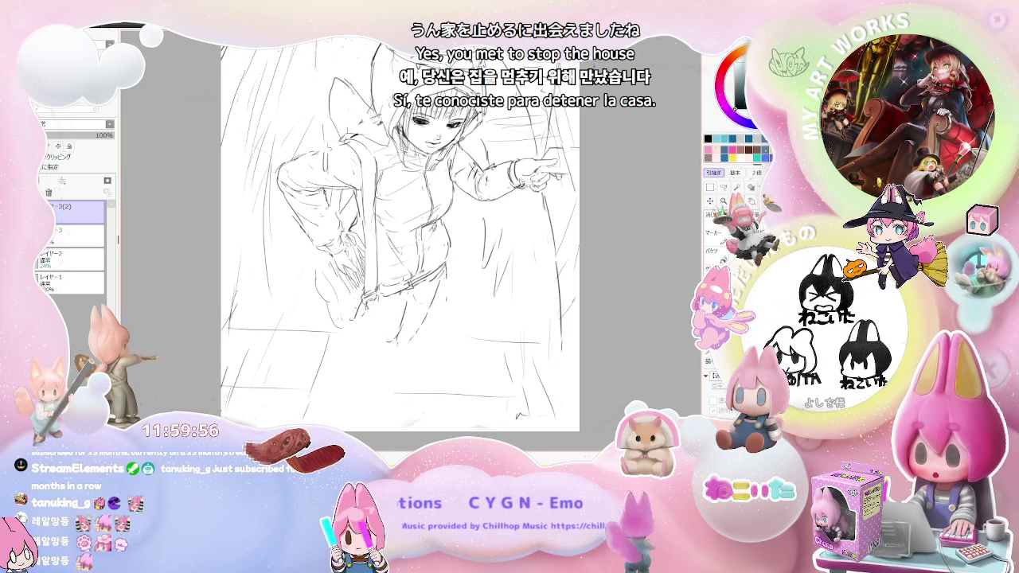
mouse_move(368, 321)
mouse_down()
mouse_move(374, 341)
mouse_move(398, 345)
mouse_up()
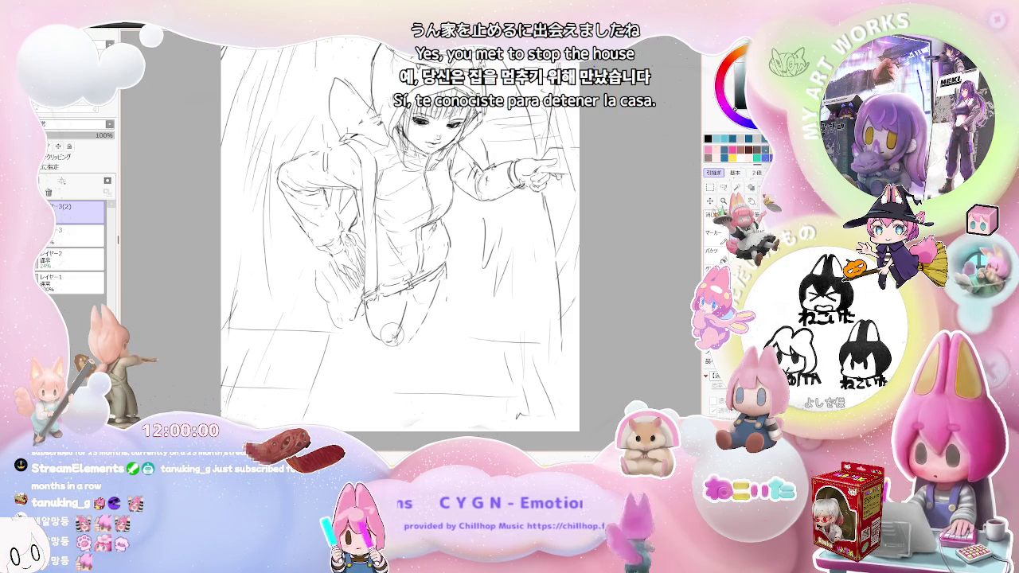
scroll(414, 116, up, 2)
scroll(415, 115, up, 2)
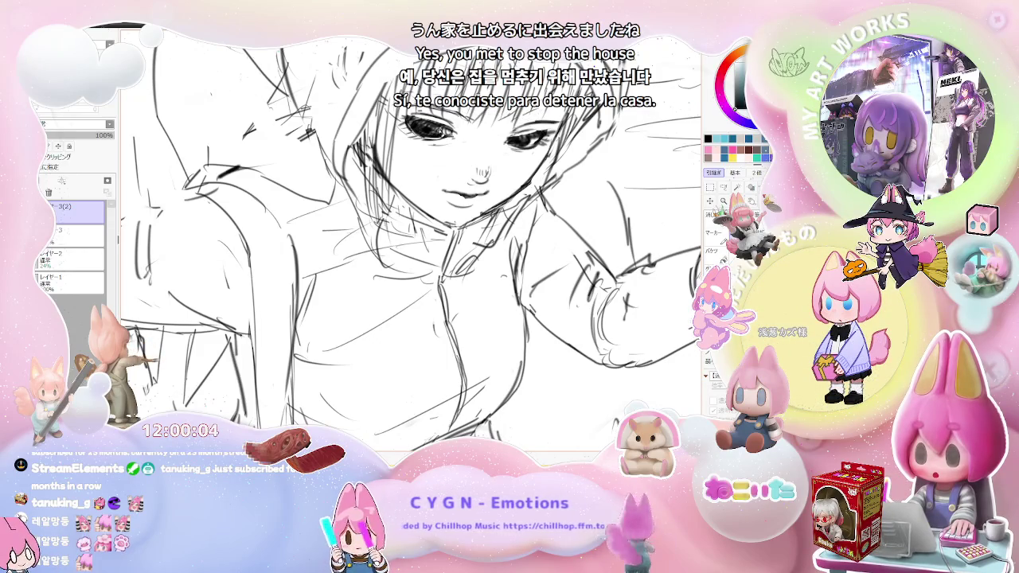
scroll(466, 159, down, 1)
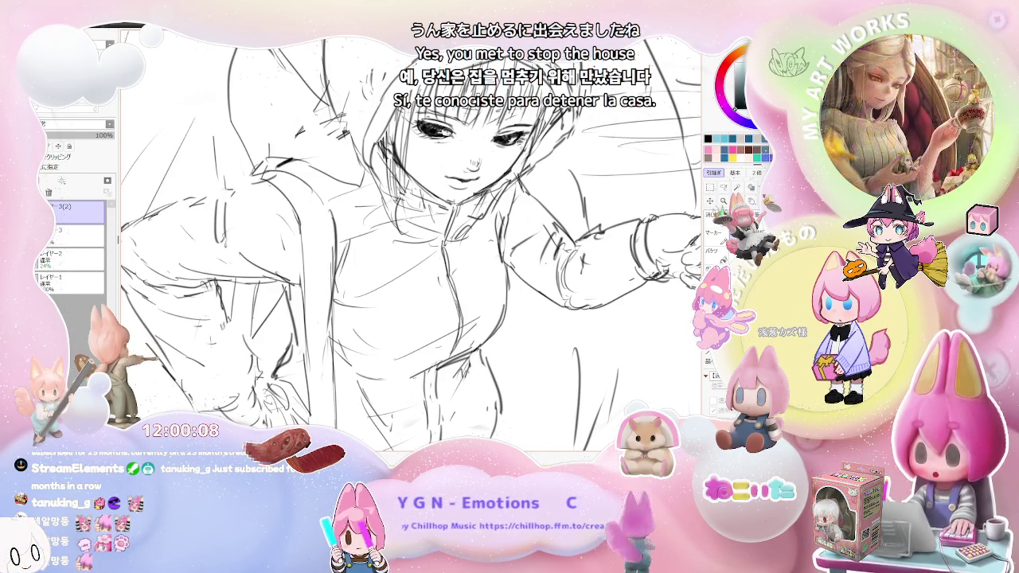
scroll(466, 239, down, 2)
scroll(510, 239, down, 1)
scroll(422, 319, down, 1)
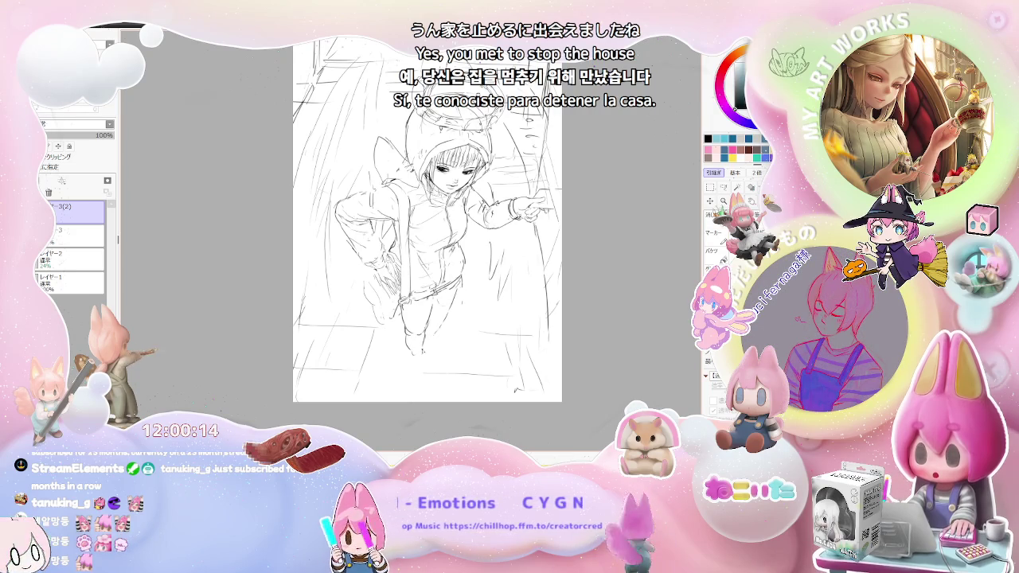
drag(407, 356, 409, 371)
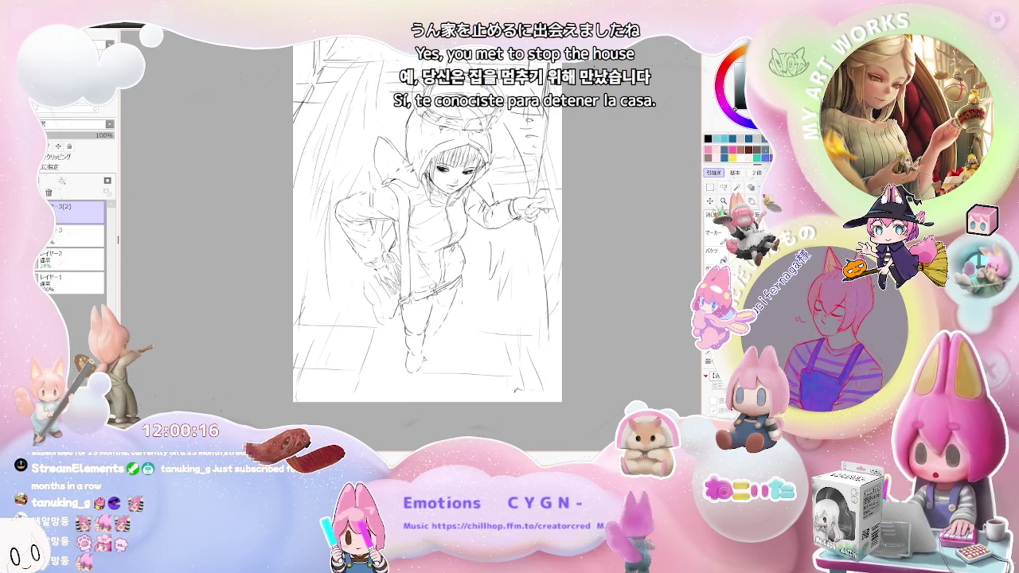
key(ctrl+z)
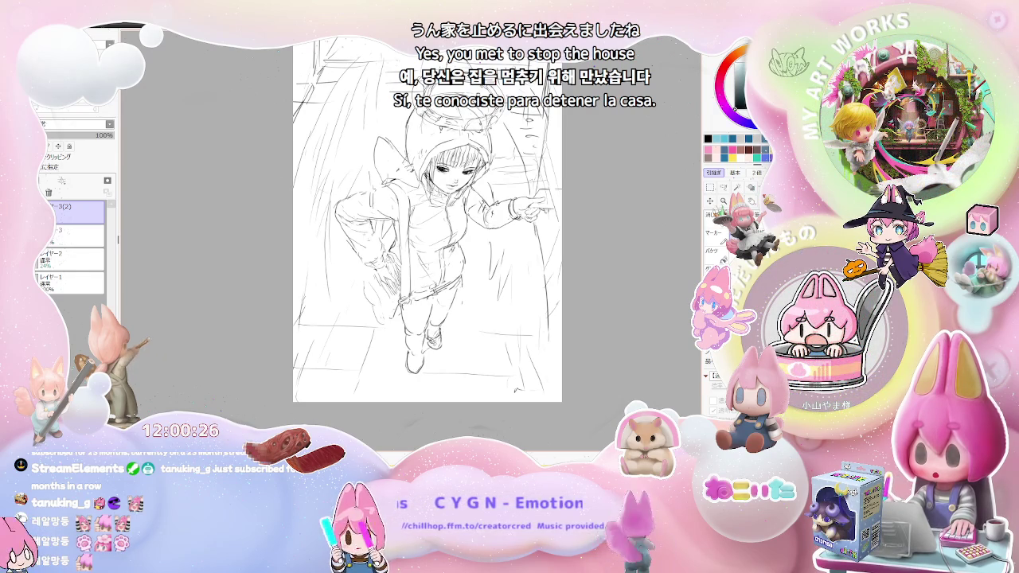
scroll(460, 348, down, 2)
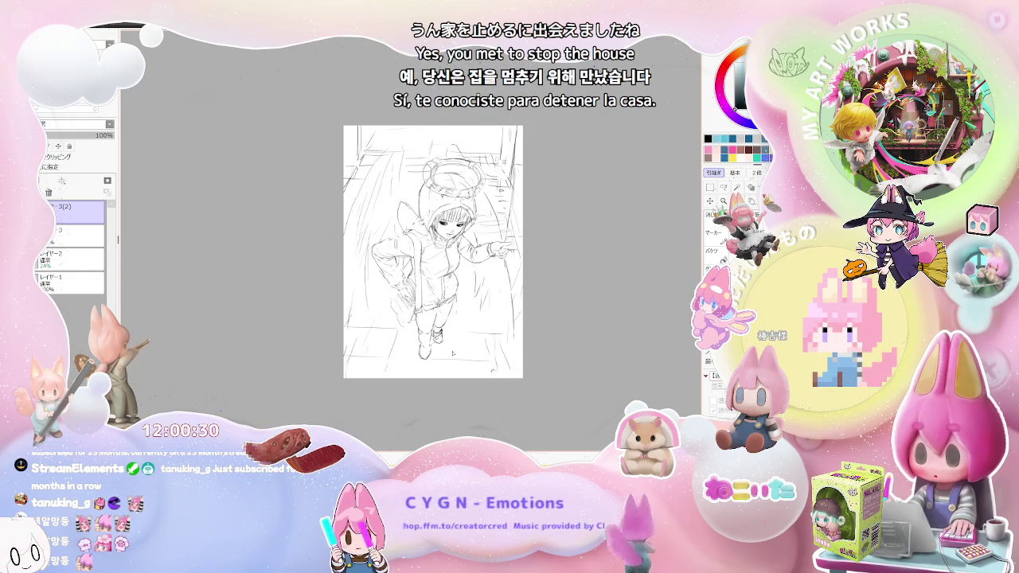
scroll(427, 342, up, 2)
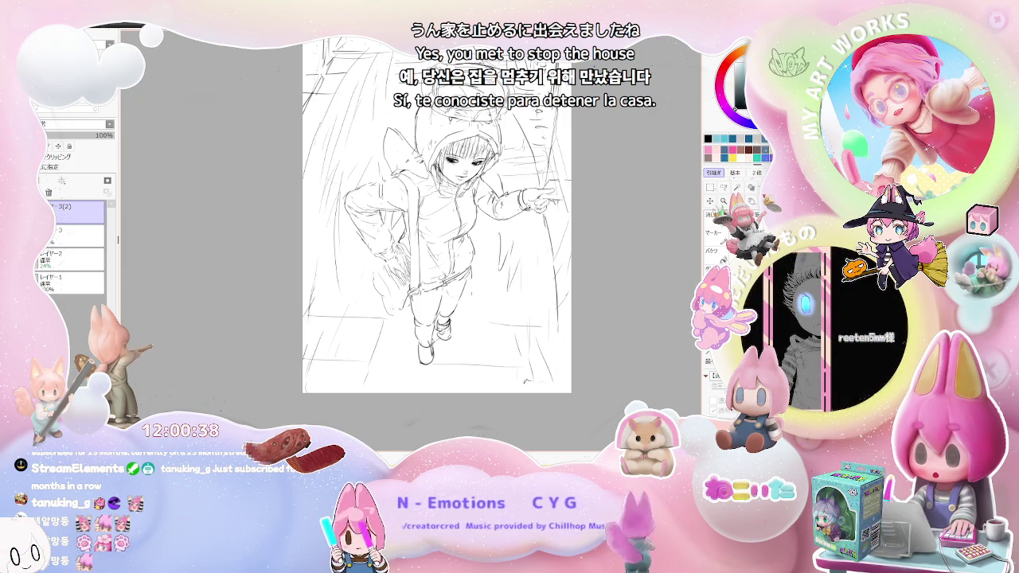
scroll(474, 304, down, 3)
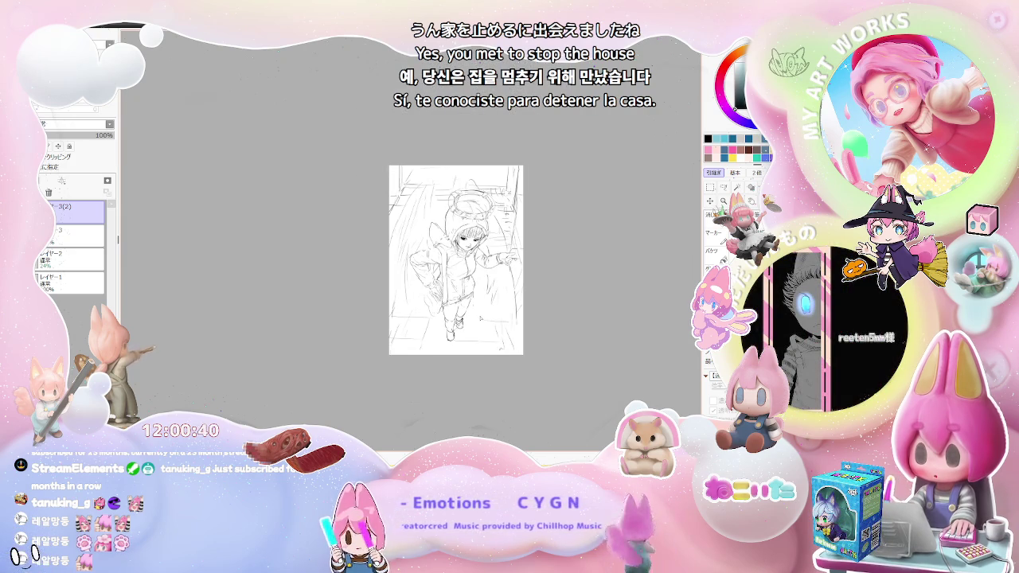
scroll(481, 318, up, 3)
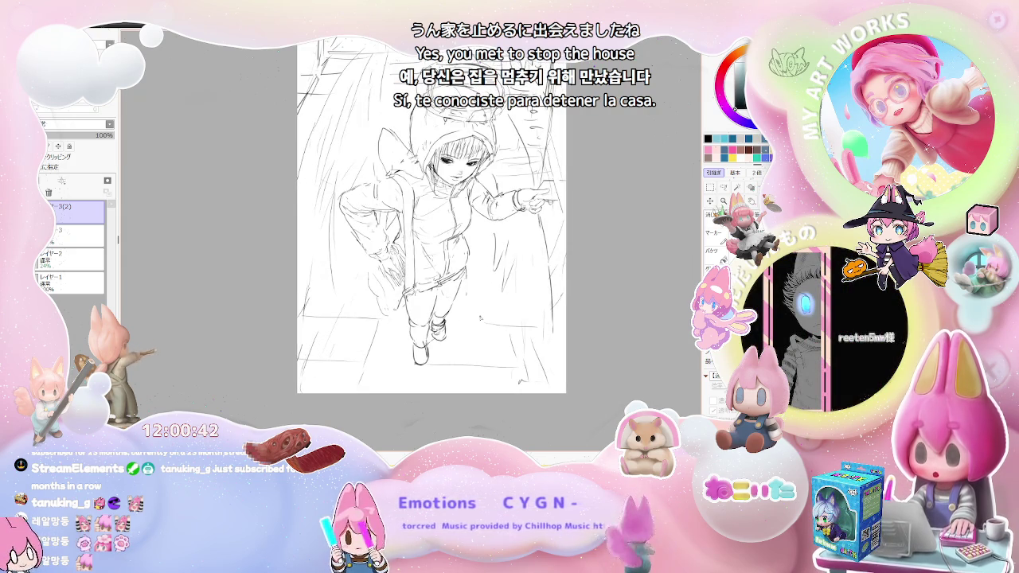
click(64, 213)
Show layer 3, set Layer 2's winged draft to 97% opacity, then reselect layer 3(2)
click(63, 236)
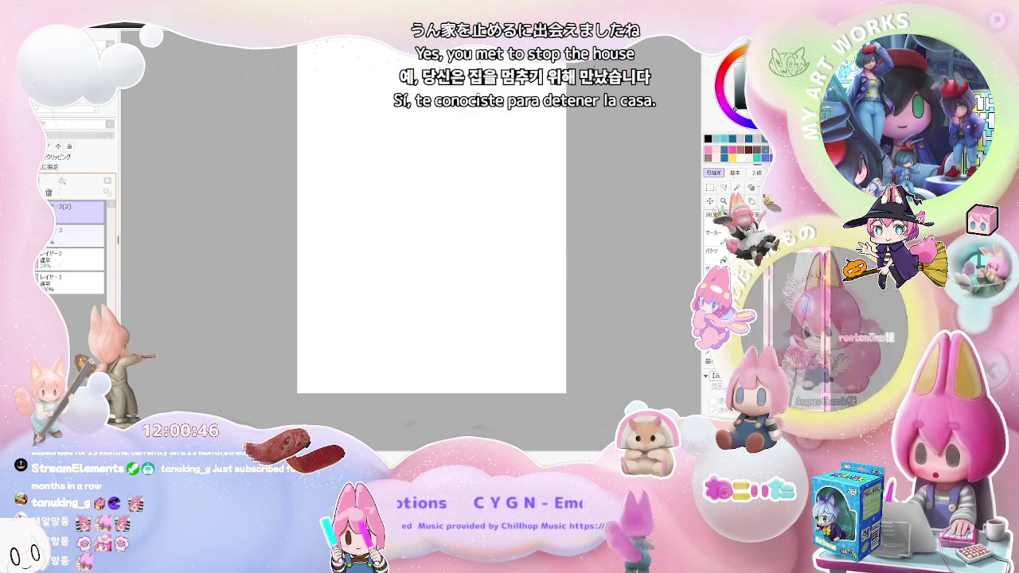
click(56, 265)
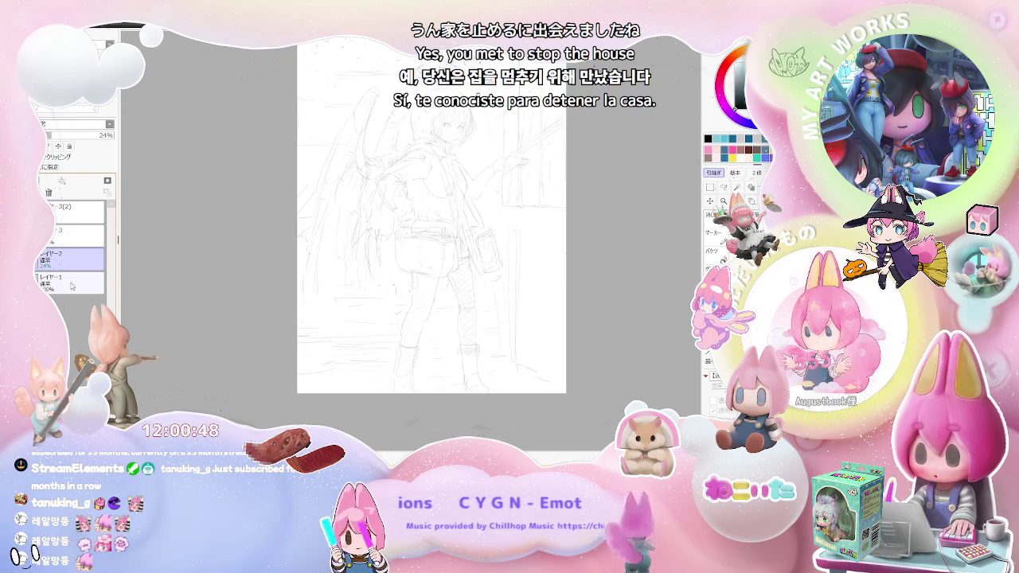
drag(60, 136, 113, 137)
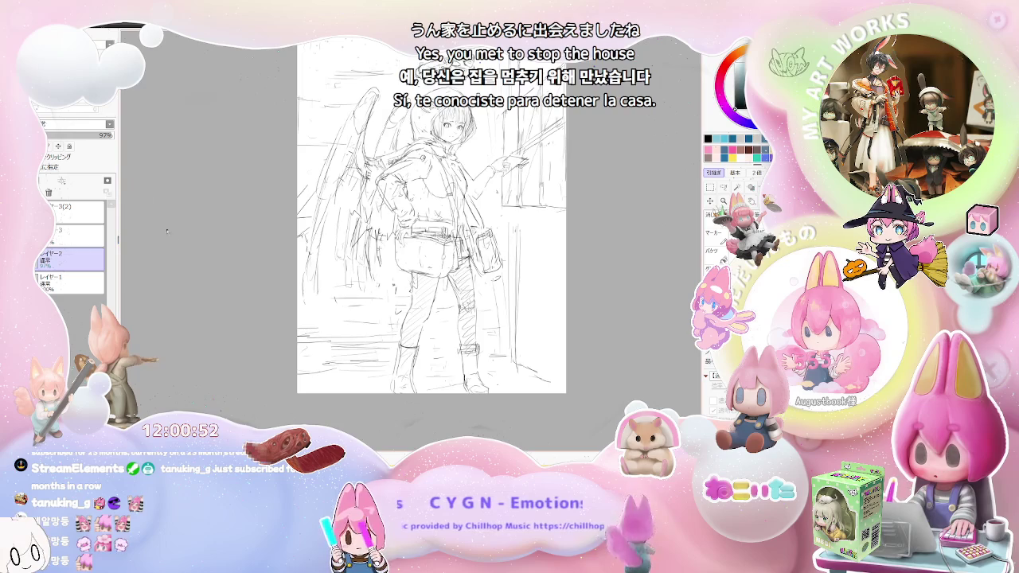
key(ctrl+Tab)
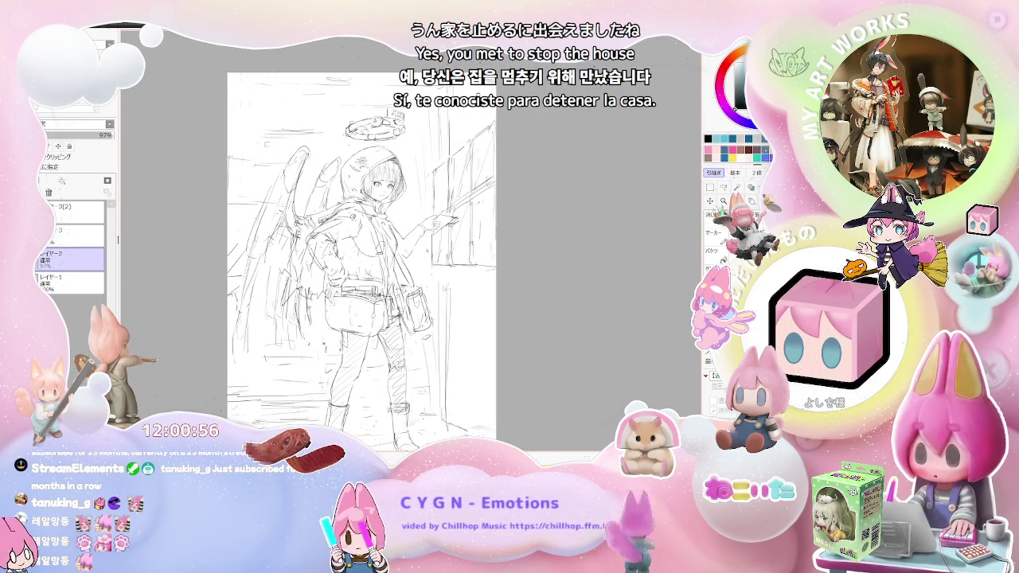
click(78, 216)
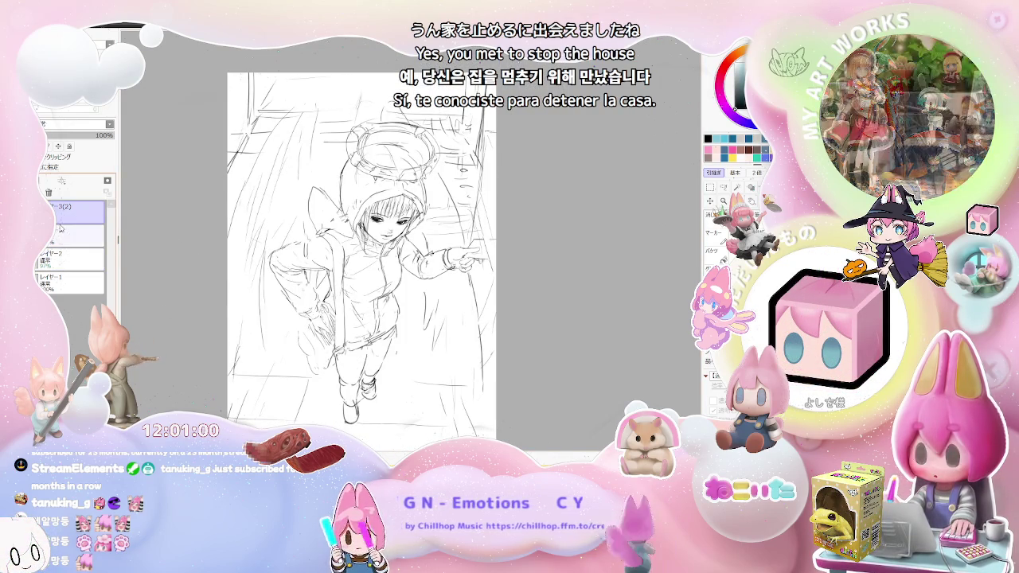